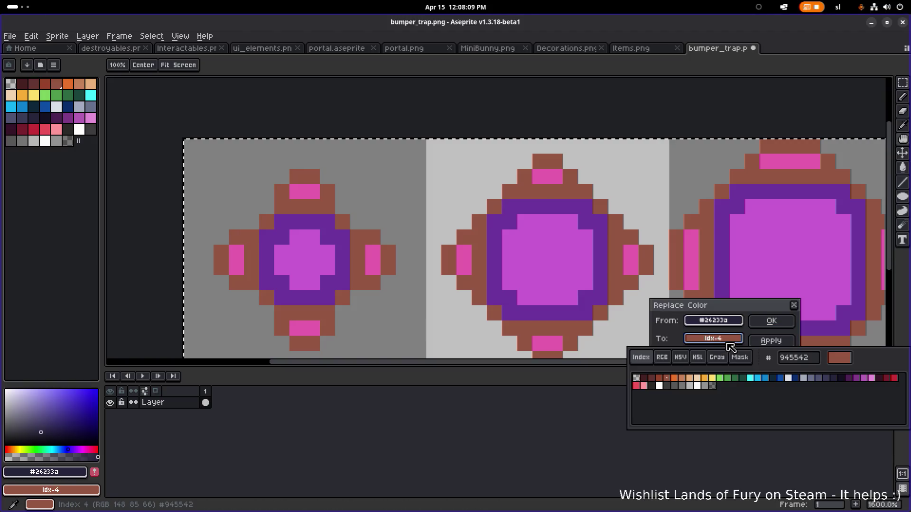
- Replace the bumper outline colour with near-black
click(841, 378)
click(806, 328)
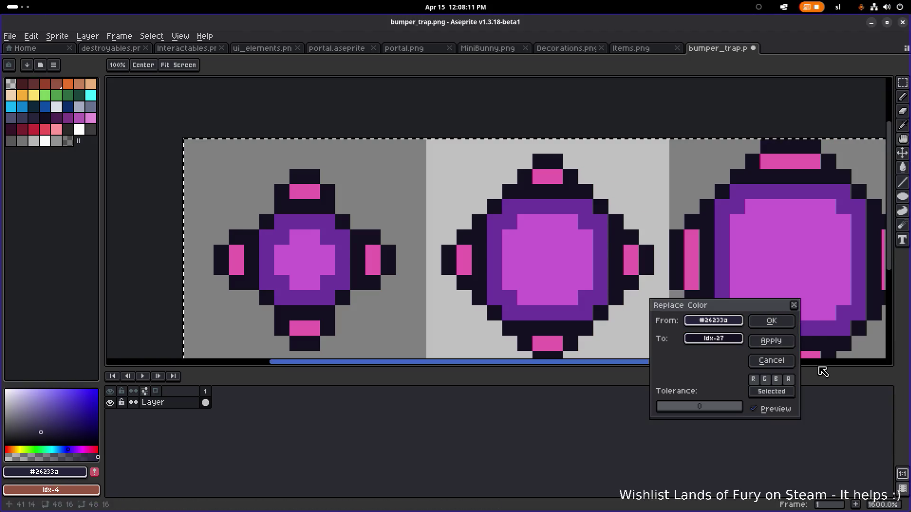
click(740, 322)
click(740, 322)
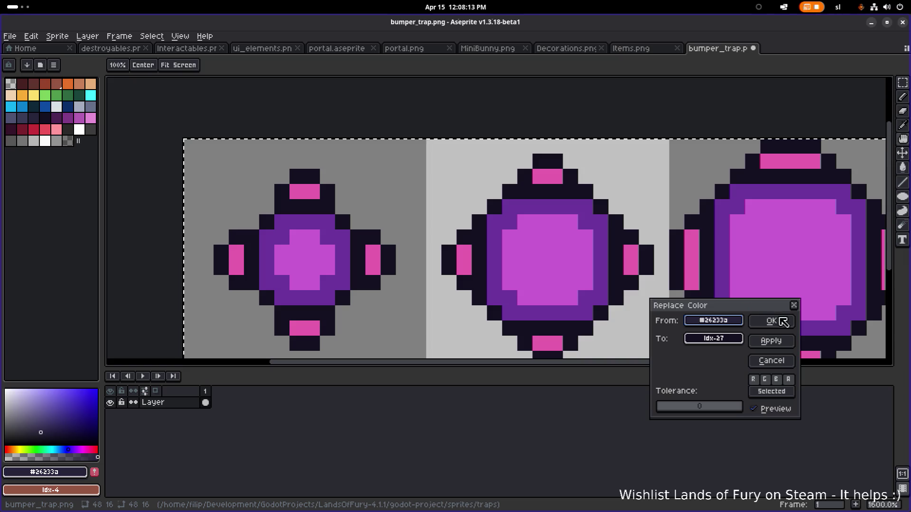
click(771, 320)
- Recolour the purple ring to a lighter purple swatch
alt+click(334, 222)
key(shift+r)
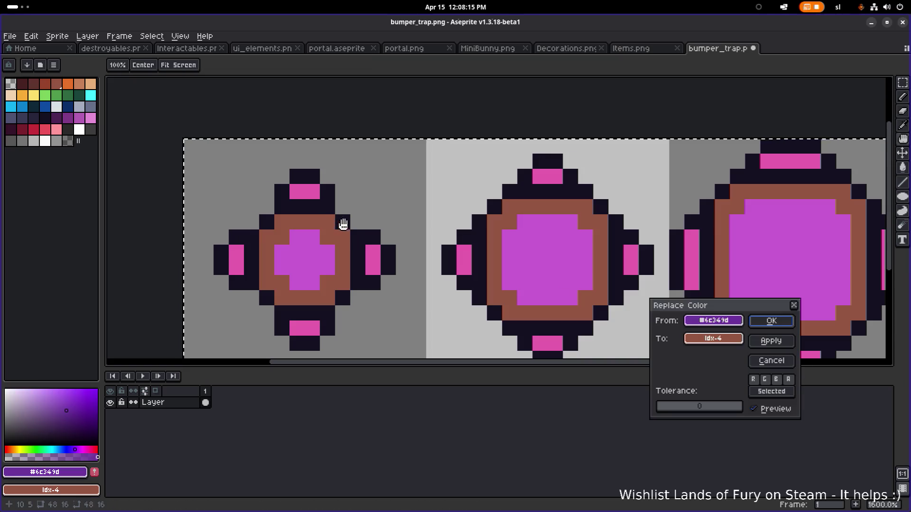
click(713, 339)
click(849, 380)
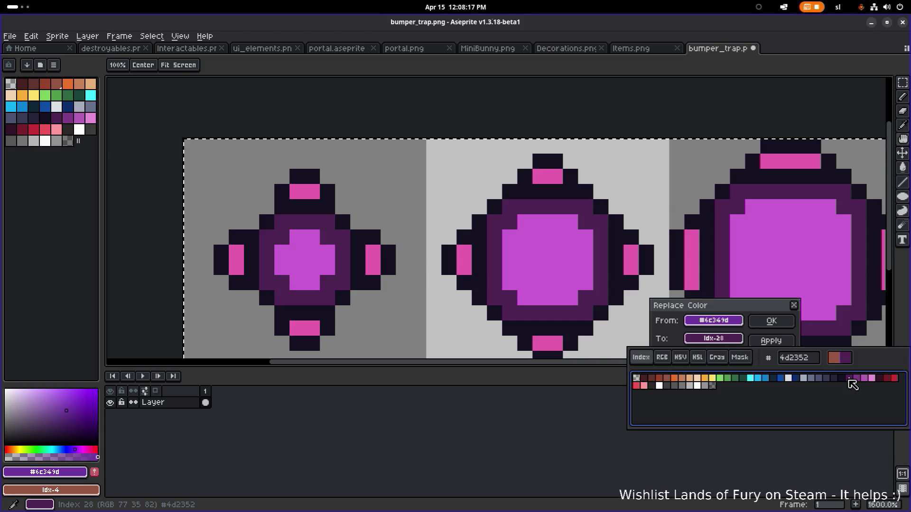
click(859, 379)
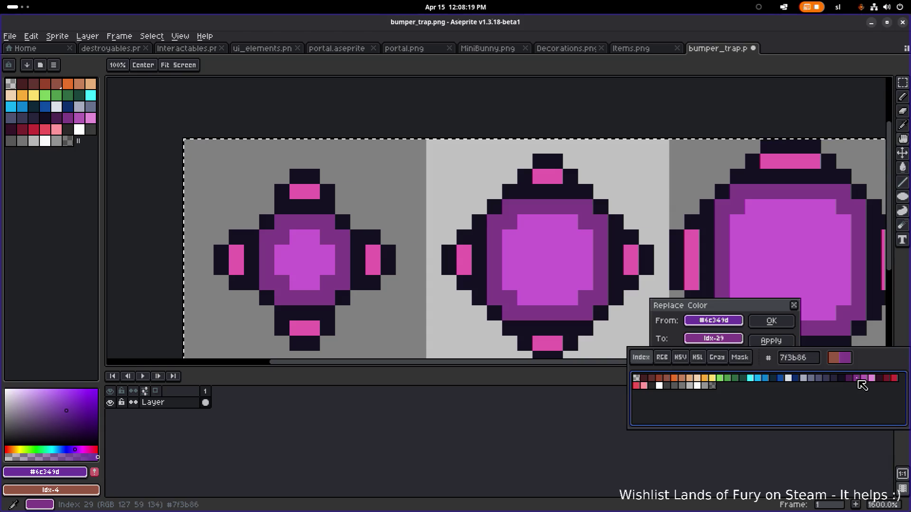
click(771, 321)
- Replace the magenta centre colour with a mid purple
key(i)
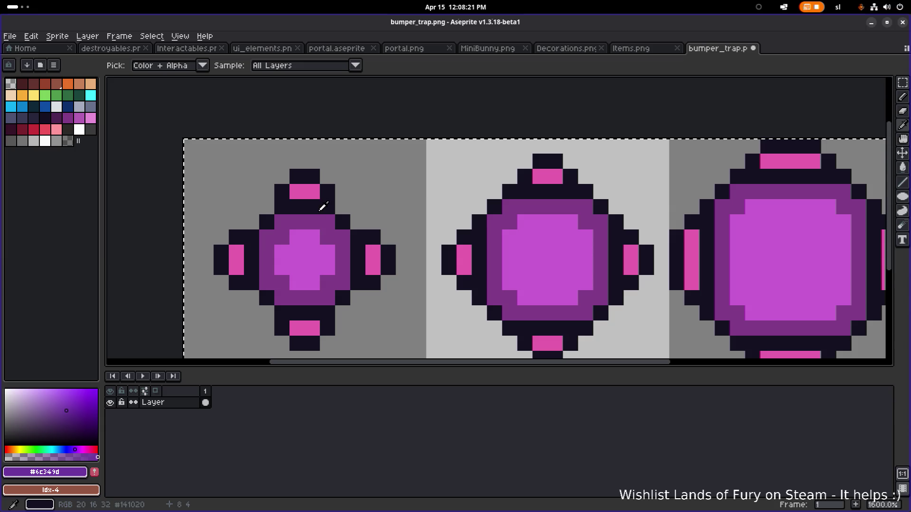
click(313, 248)
key(shift+r)
click(731, 340)
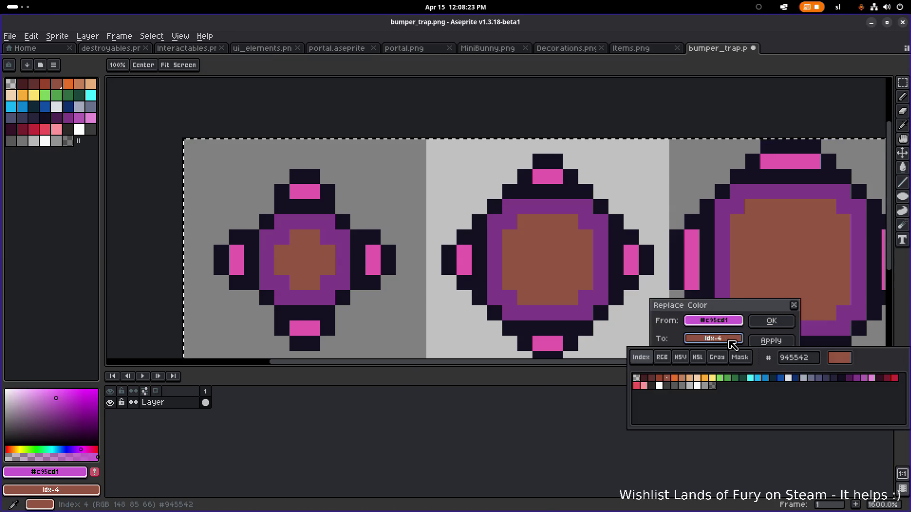
click(871, 378)
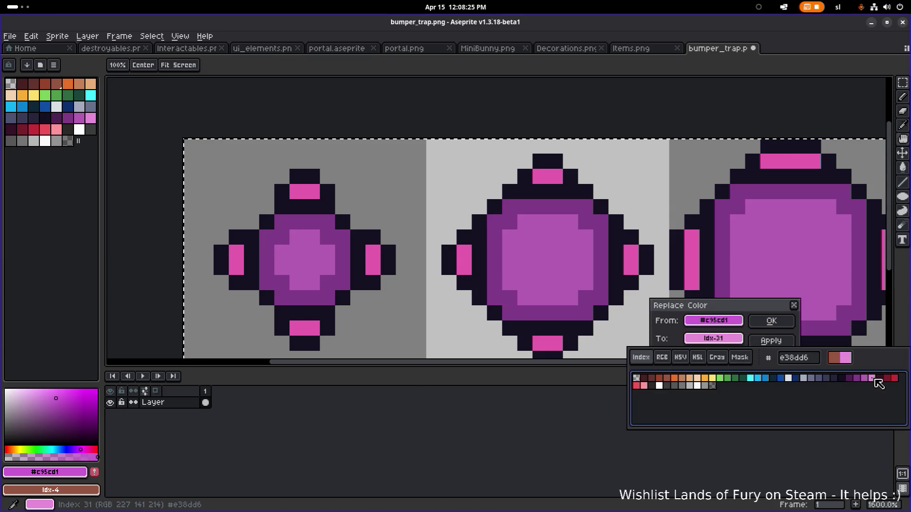
click(867, 379)
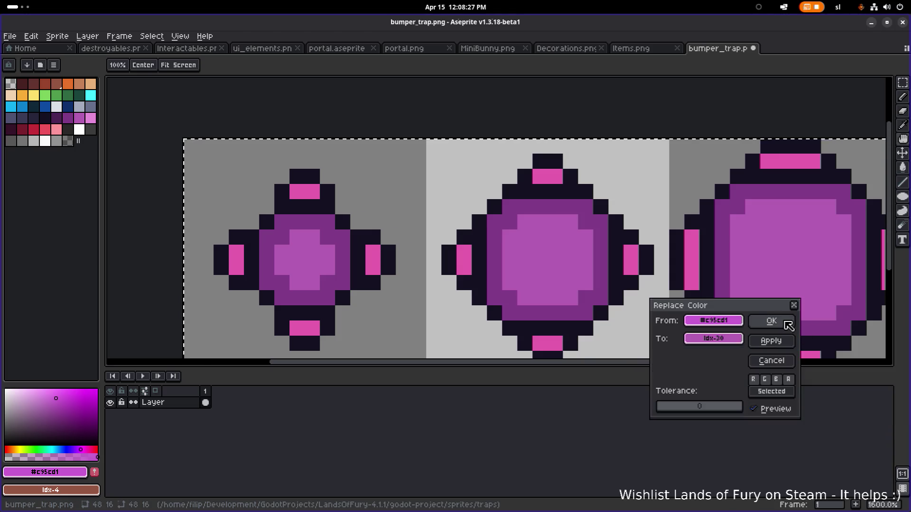
click(771, 321)
- Replace the pink tip colour with light pink
alt+click(546, 174)
key(shift+r)
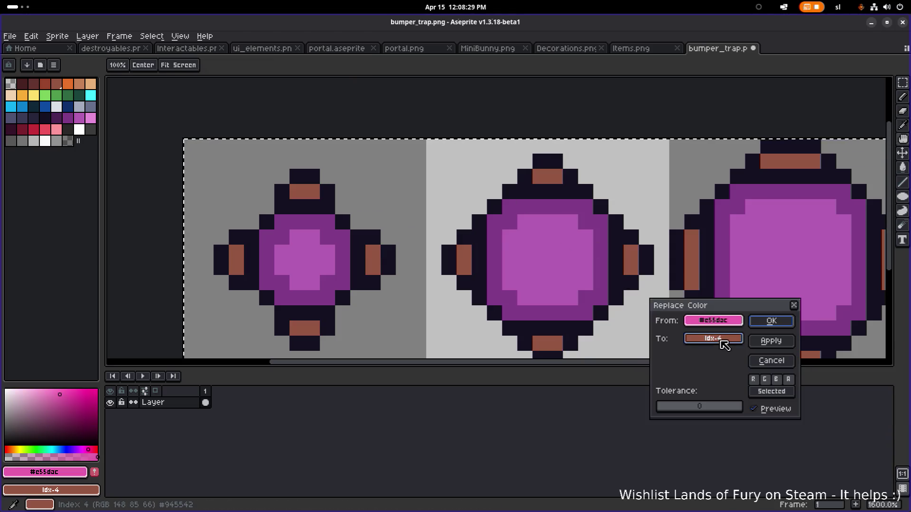
click(713, 338)
click(872, 378)
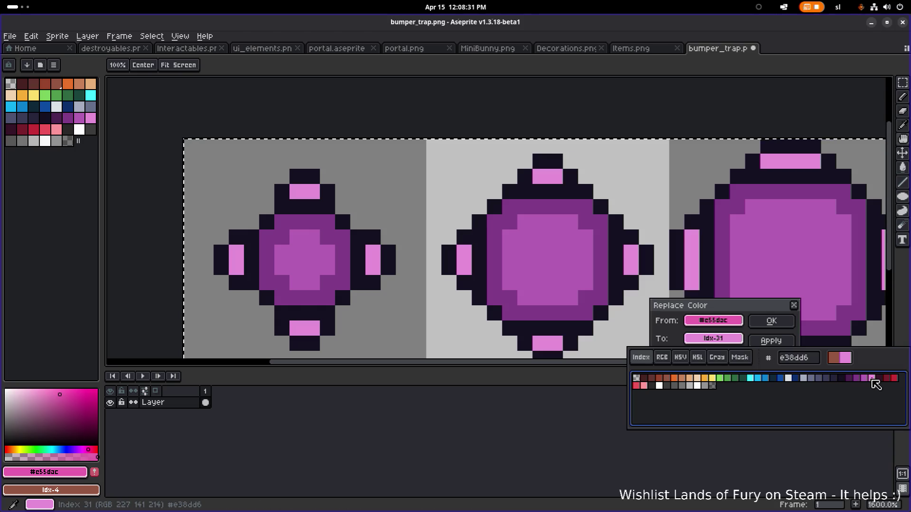
key(Left)
key(Left)
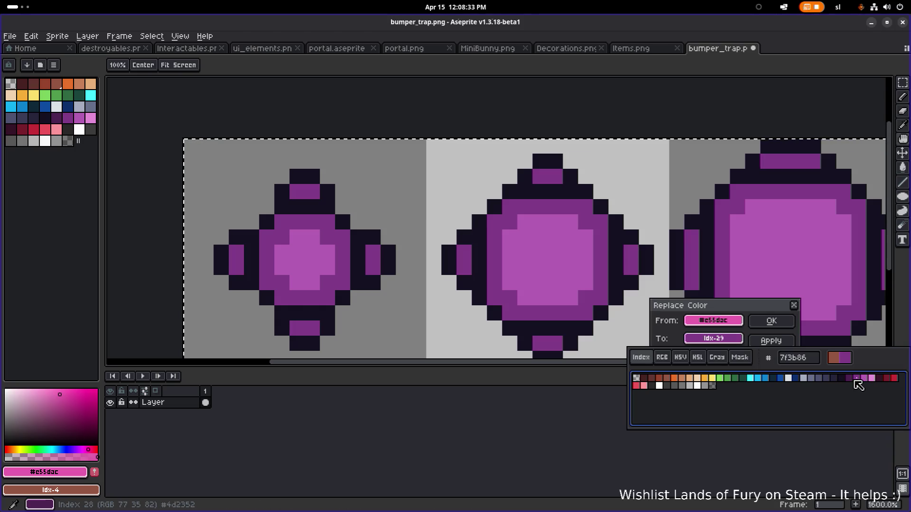
click(872, 378)
click(771, 321)
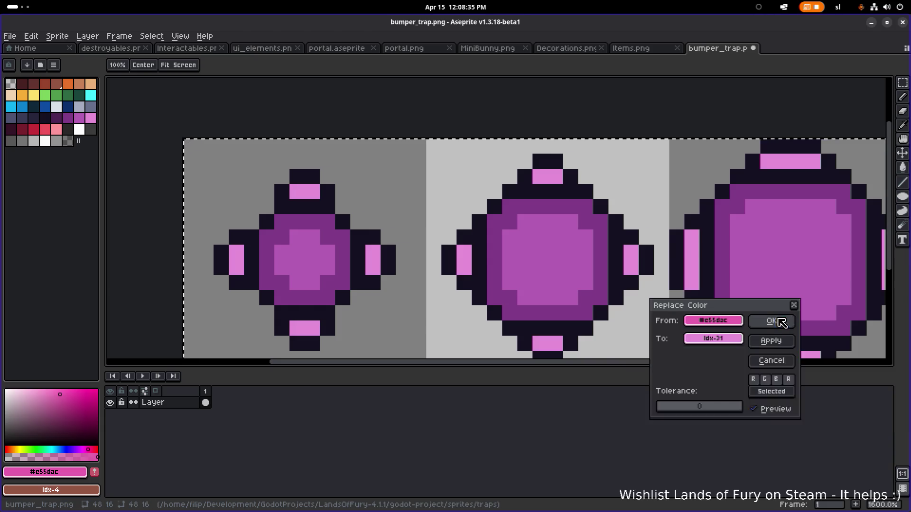
click(771, 321)
scroll(689, 295, down, 4)
scroll(616, 283, down, 2)
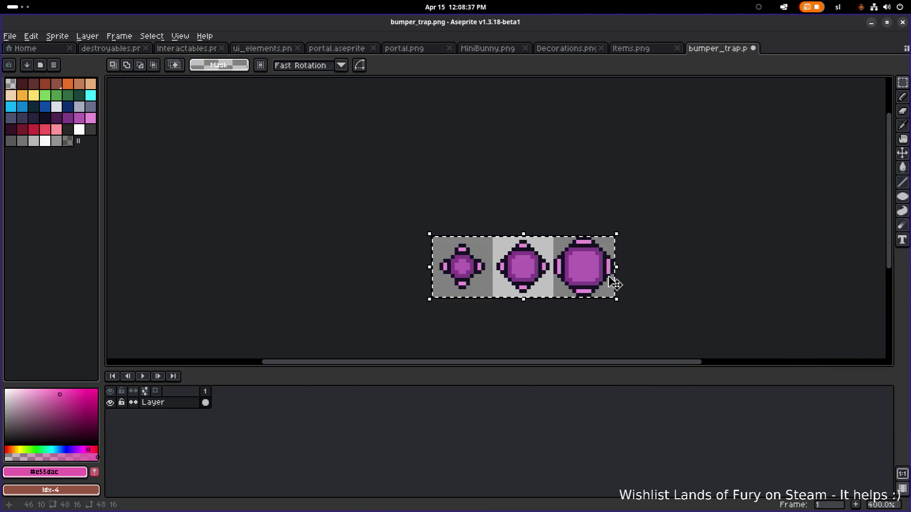
- Deselect everything and save bumper_trap.png
key(ctrl+d)
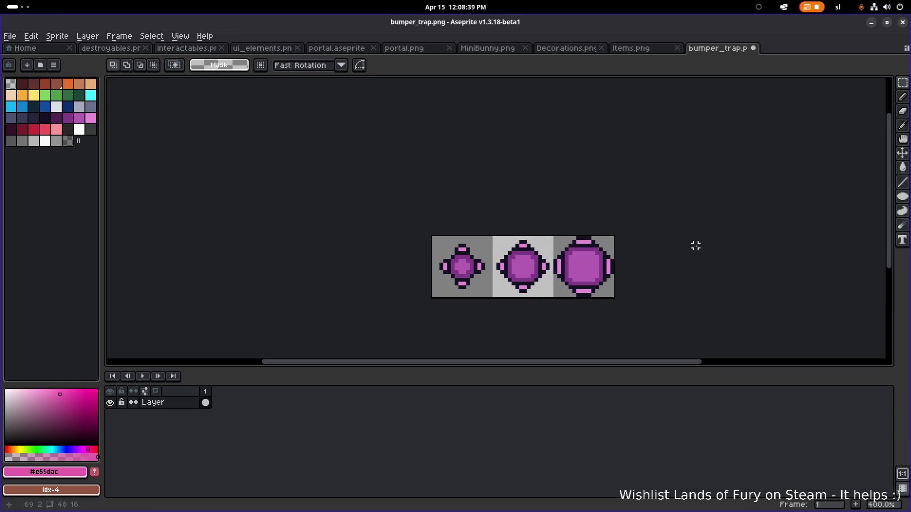
key(ctrl+s)
key(alt+Tab)
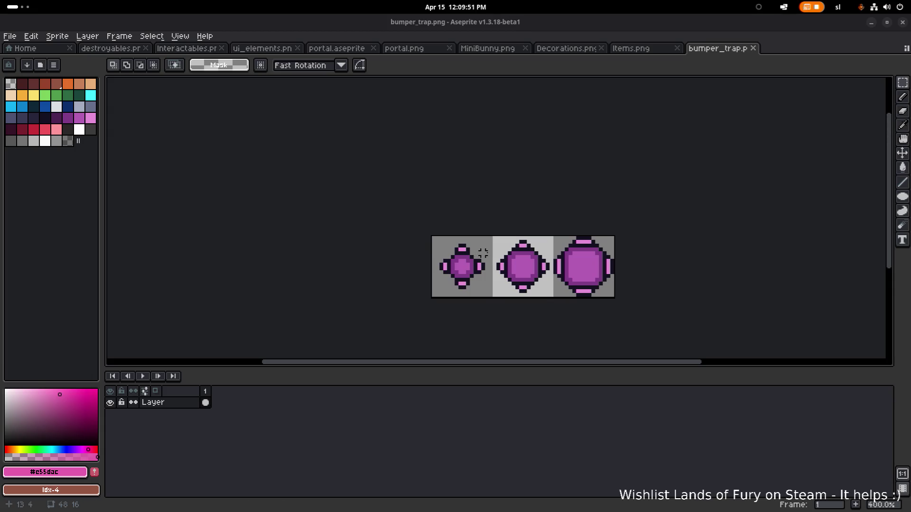
- Replace the light pink tips with the red swatch (#ed5259) across all three frames
scroll(448, 264, up, 2)
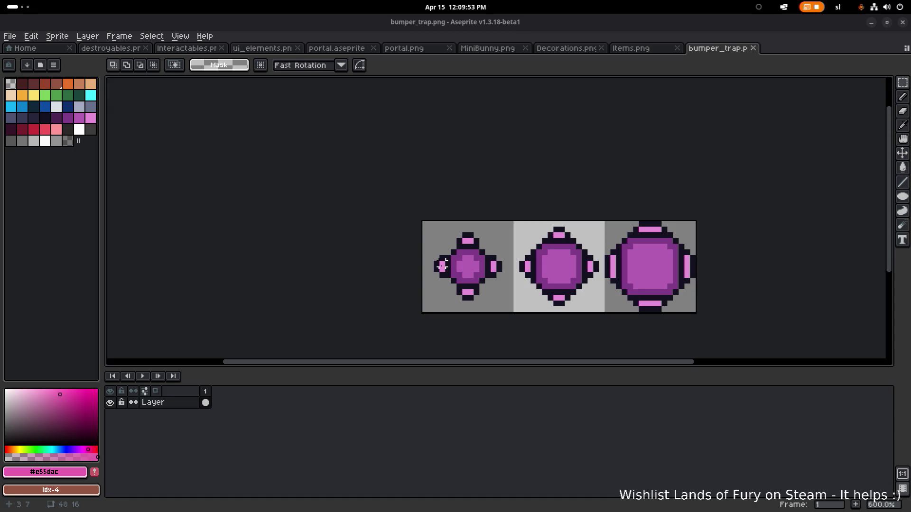
key(i)
click(449, 265)
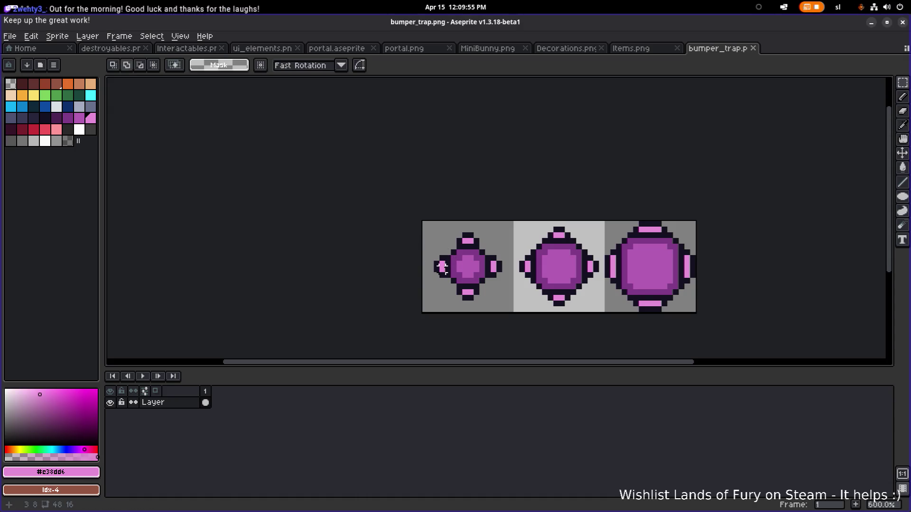
key(shift+r)
click(708, 340)
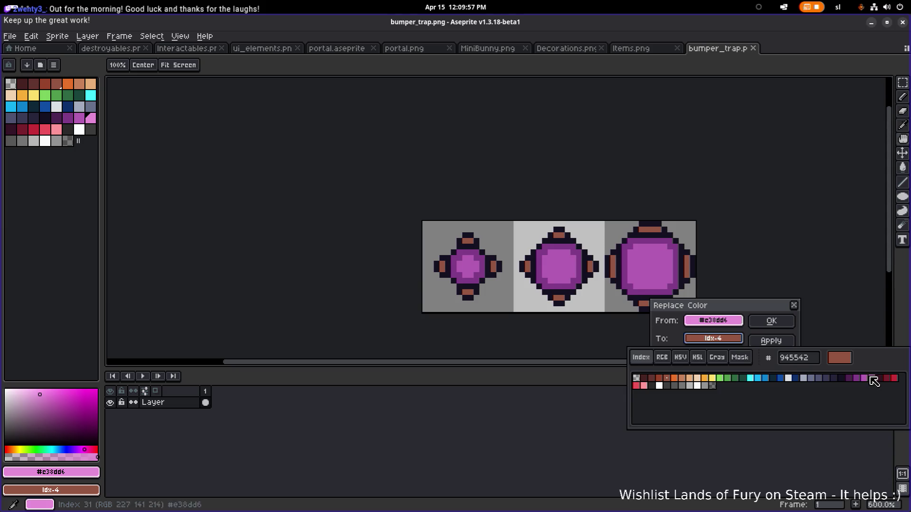
click(637, 386)
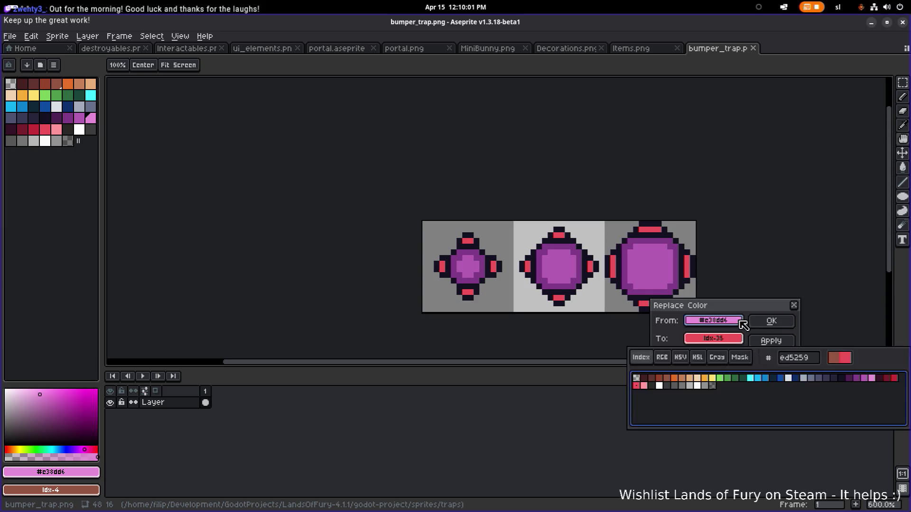
click(759, 321)
key(m)
scroll(730, 311, down, 4)
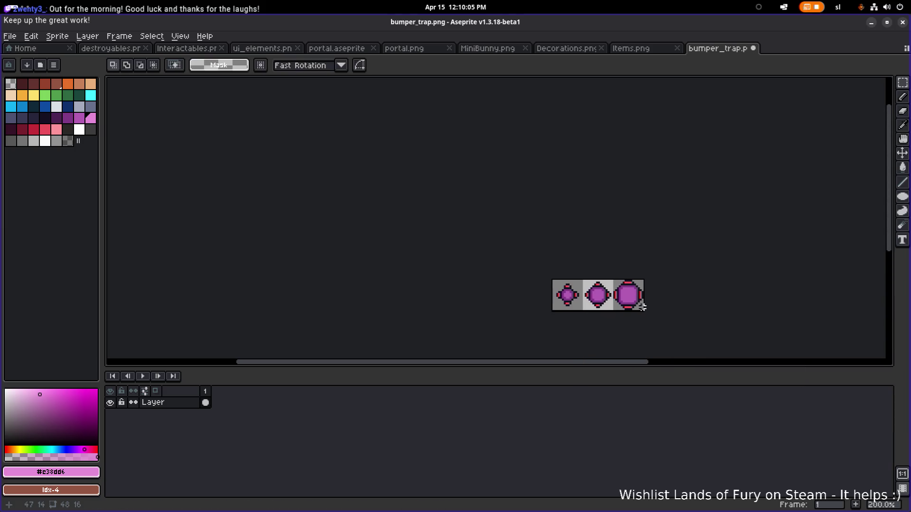
- Save the sprite, then start a new Godot scene with a 2D Scene root
key(ctrl+s)
click(871, 22)
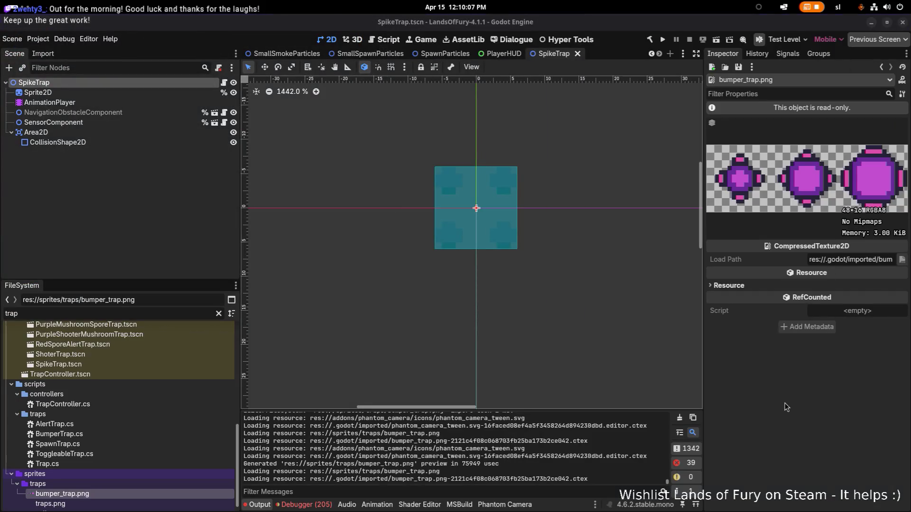
scroll(269, 383, down, 1)
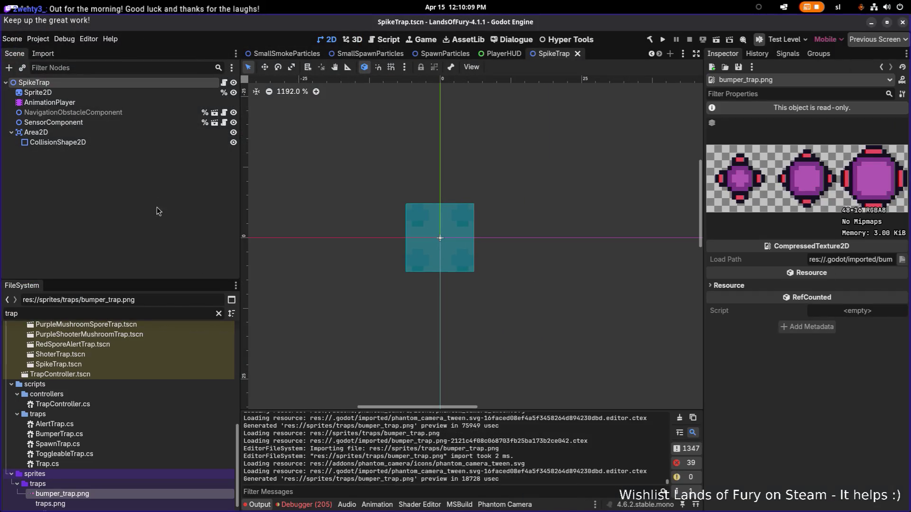
click(14, 39)
click(19, 50)
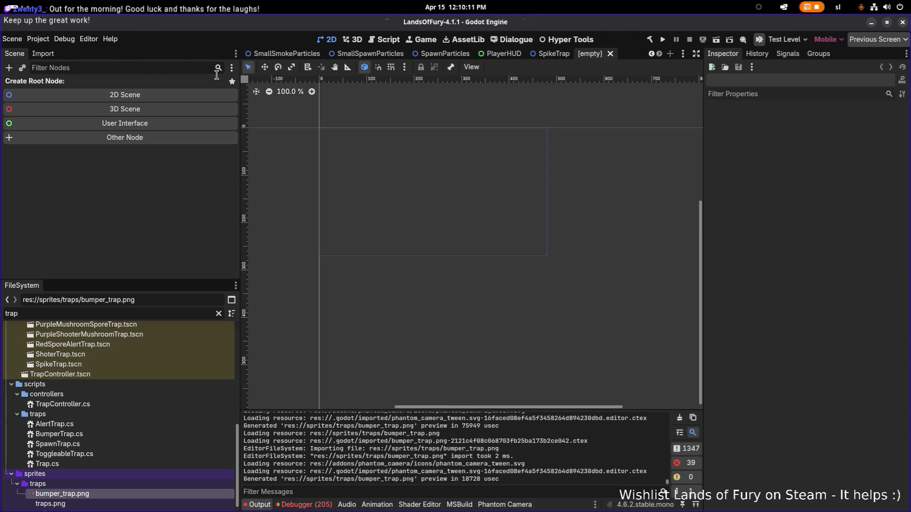
click(169, 95)
- Rename the root to BumperTrap and add an AnimatedSprite2D child under it
double_click(120, 87)
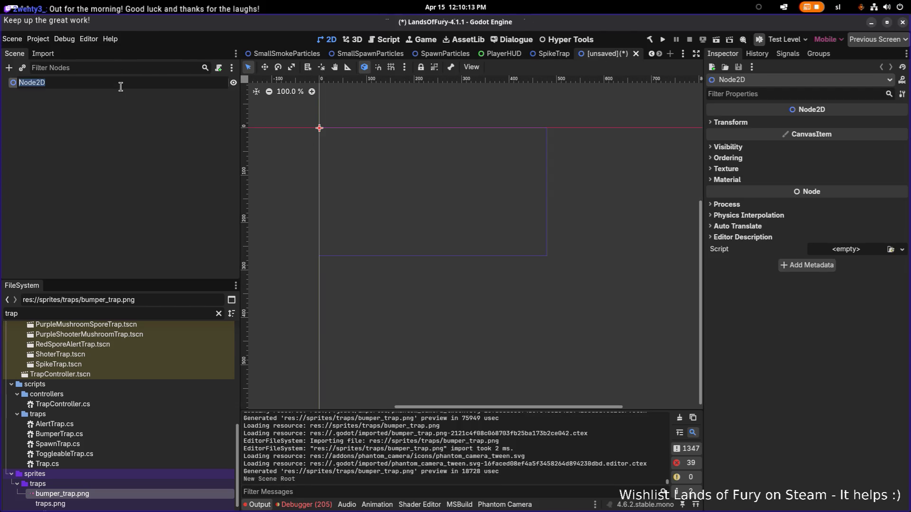
text(Bump)
text(erTrap)
key(Return)
right_click(138, 83)
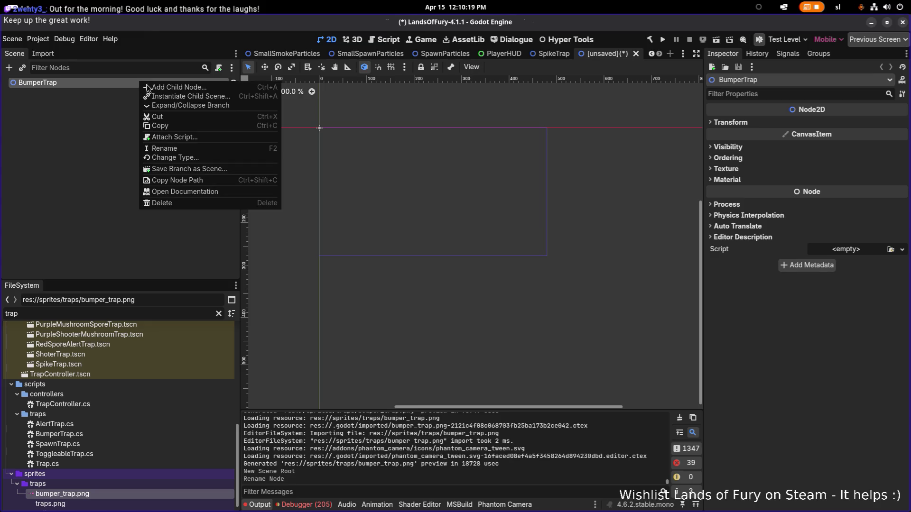
click(182, 88)
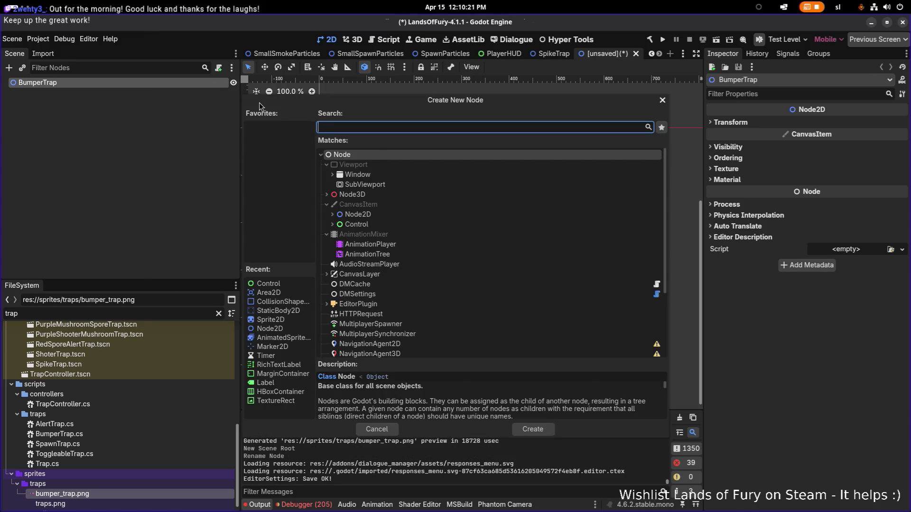
text(animated)
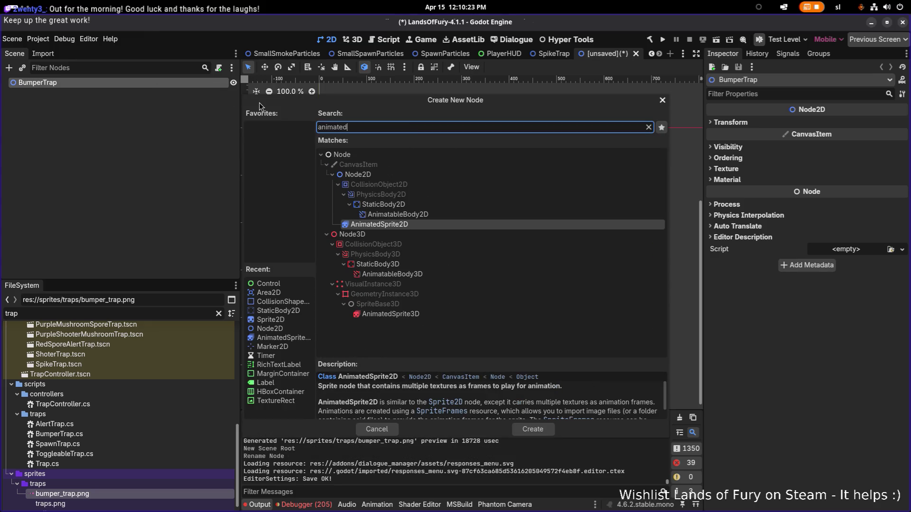
key(Return)
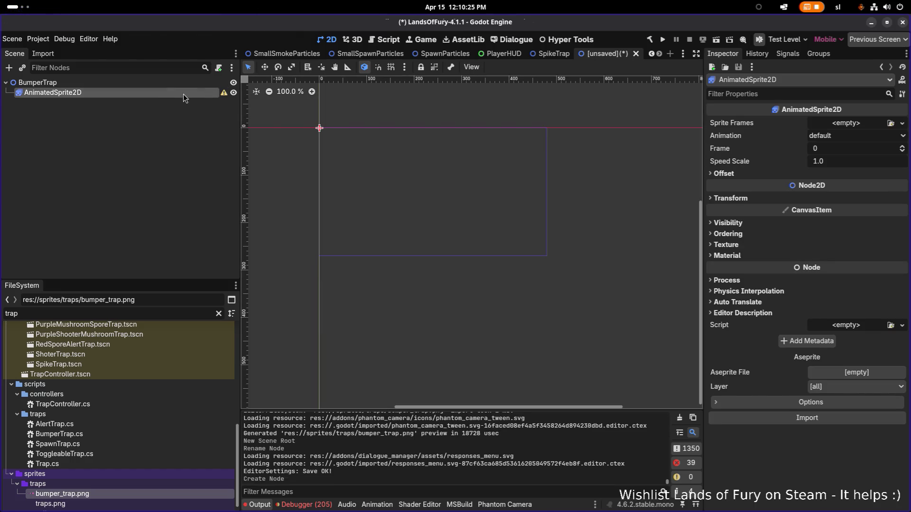
right_click(168, 92)
- Make AnimatedSprite2D a unique-name node and attach BumperTrap.cs to the root via Quick Load
click(232, 257)
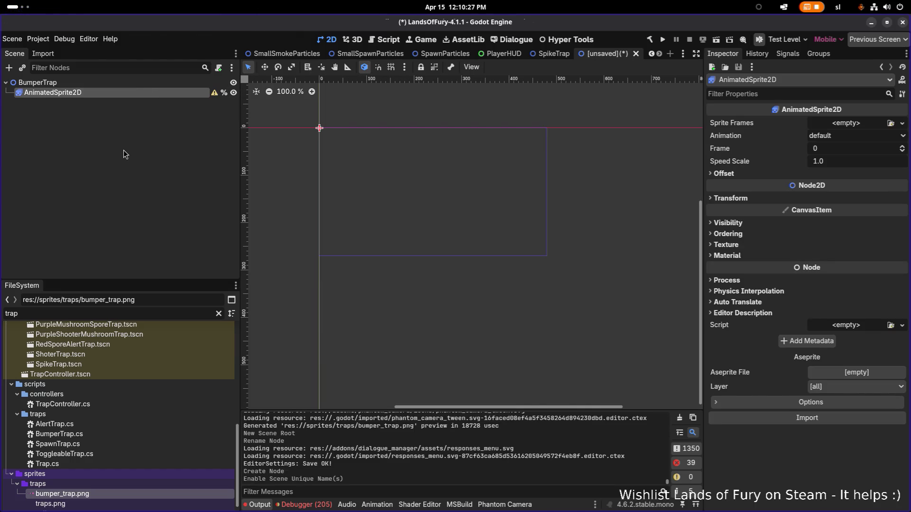
click(119, 85)
click(840, 252)
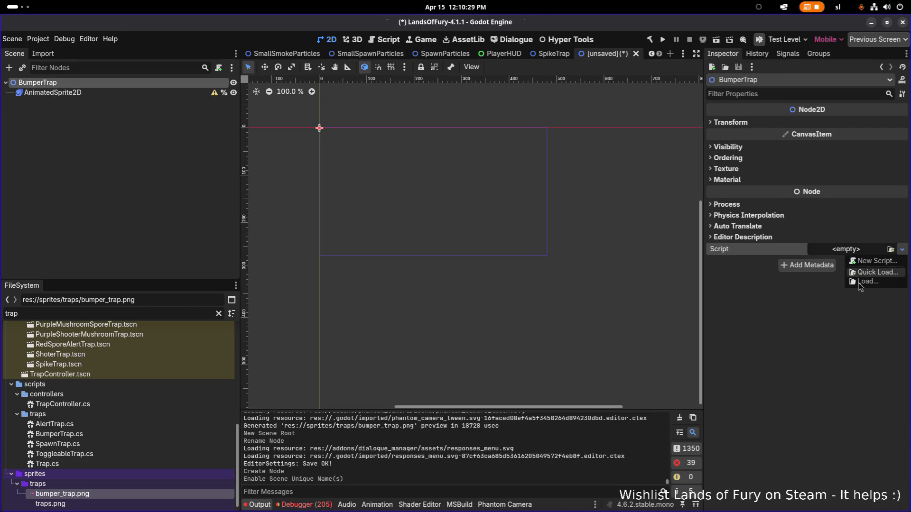
click(864, 277)
text(bun)
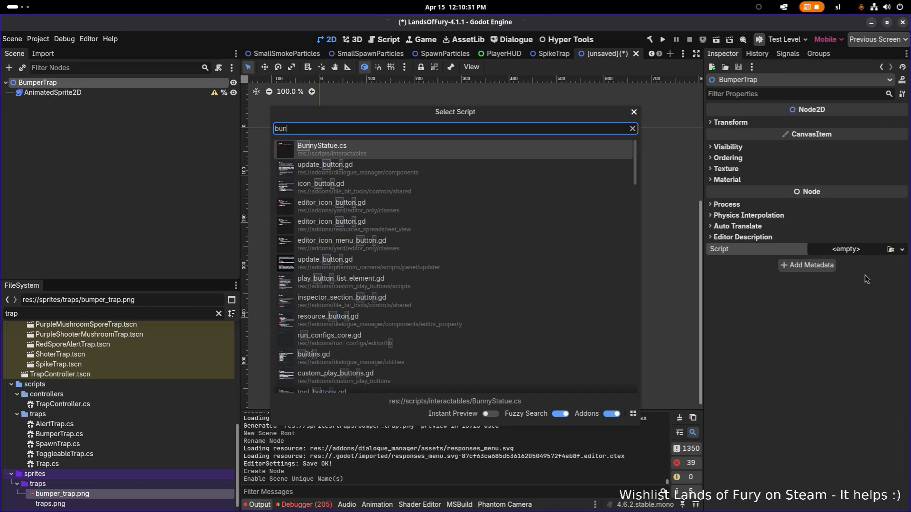
key(BackSpace)
text(mpe)
key(Return)
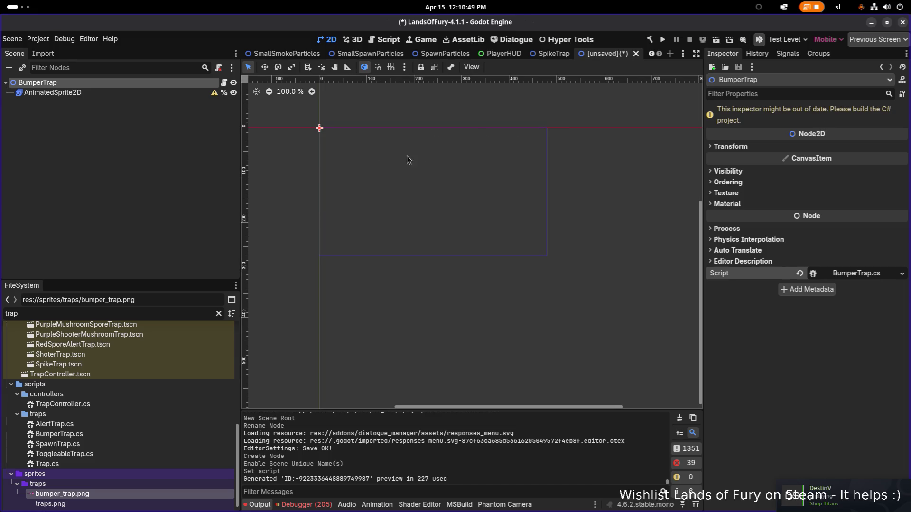
- Assign a new SpriteFrames to AnimatedSprite2D, then remove the whole-sheet bumper_trap.png frame dragged in
scroll(341, 137, up, 9)
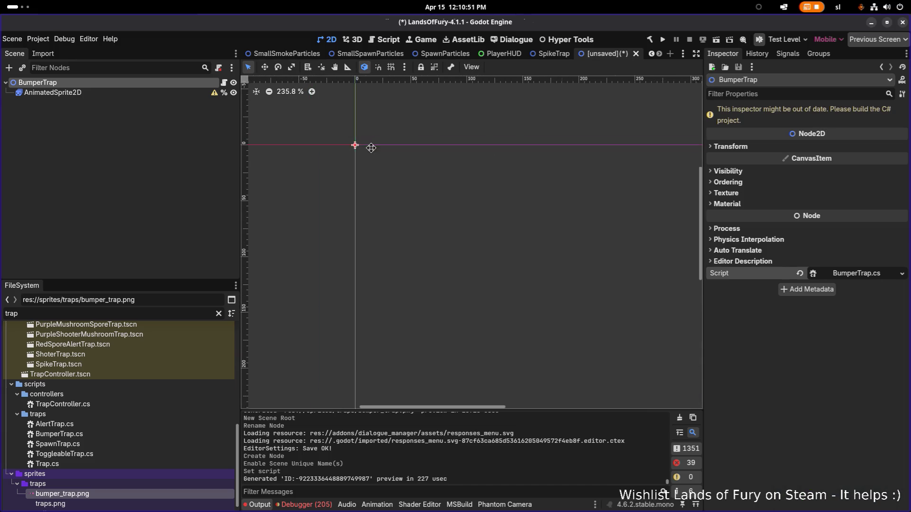
scroll(372, 148, up, 10)
click(114, 94)
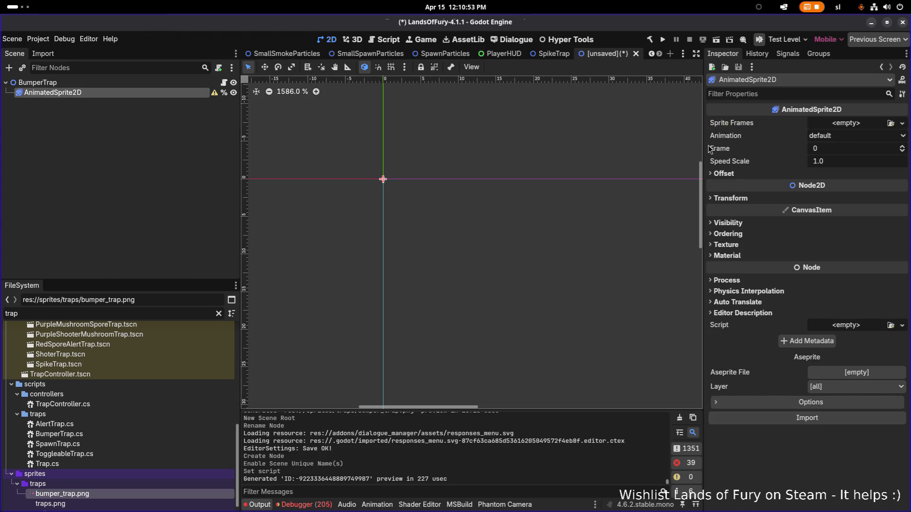
click(845, 124)
click(872, 144)
click(855, 125)
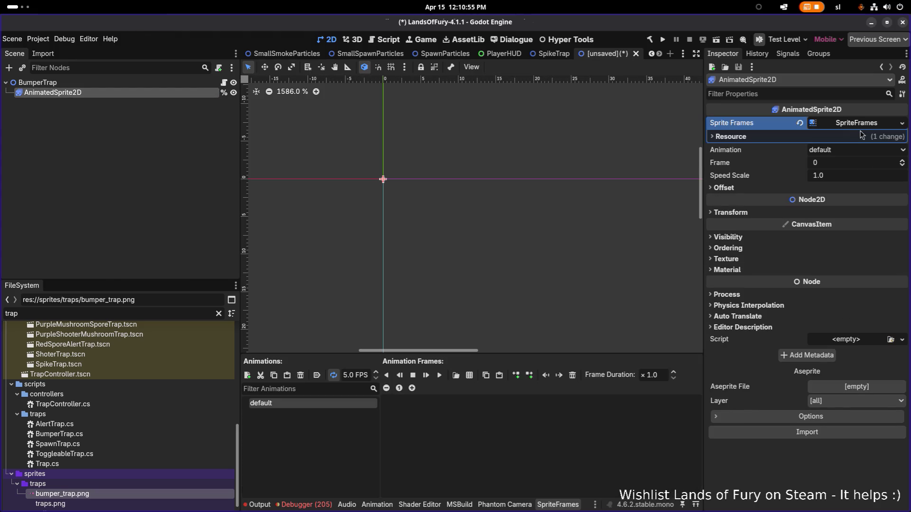
click(845, 137)
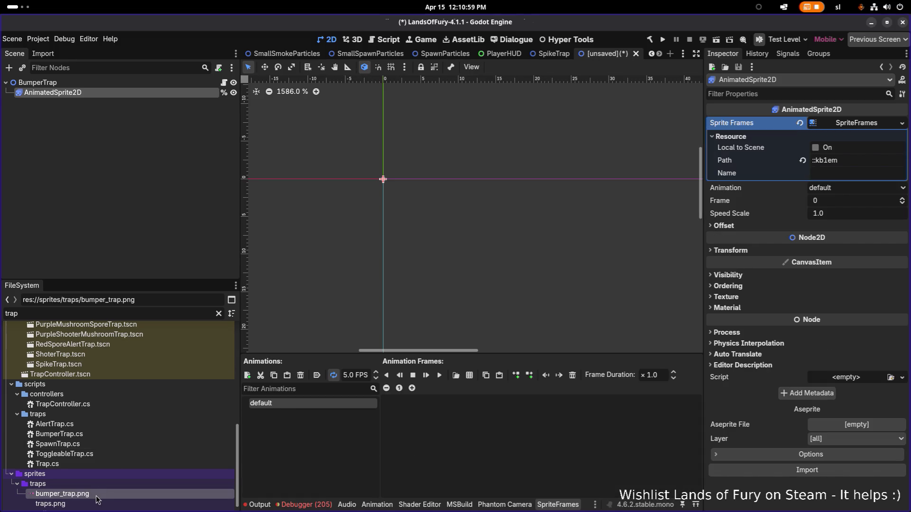
drag(95, 497, 463, 425)
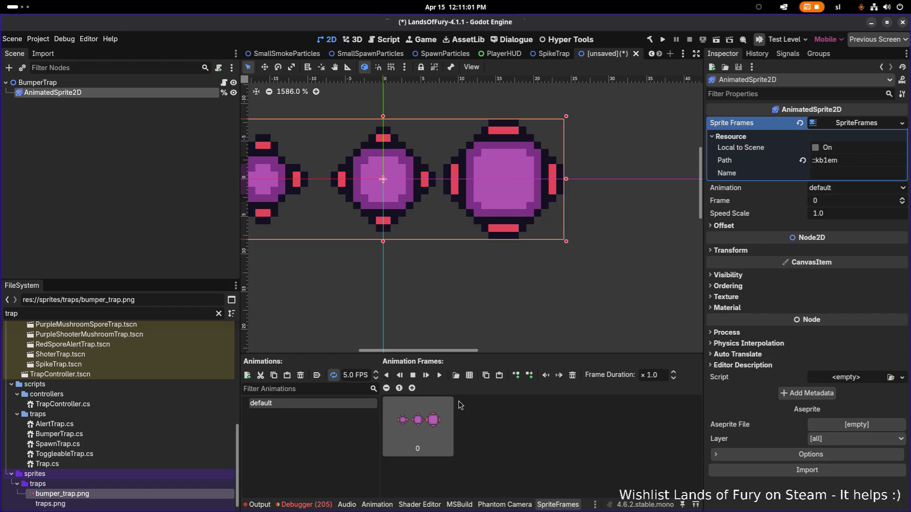
key(Delete)
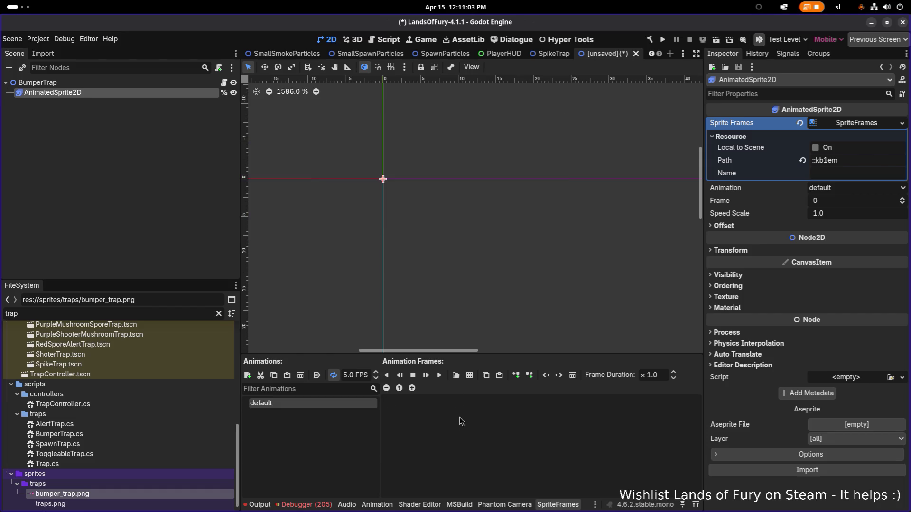
- Open sprites/traps/bumper_trap.png in the Add Frames from Sprite Sheet dialog
click(469, 377)
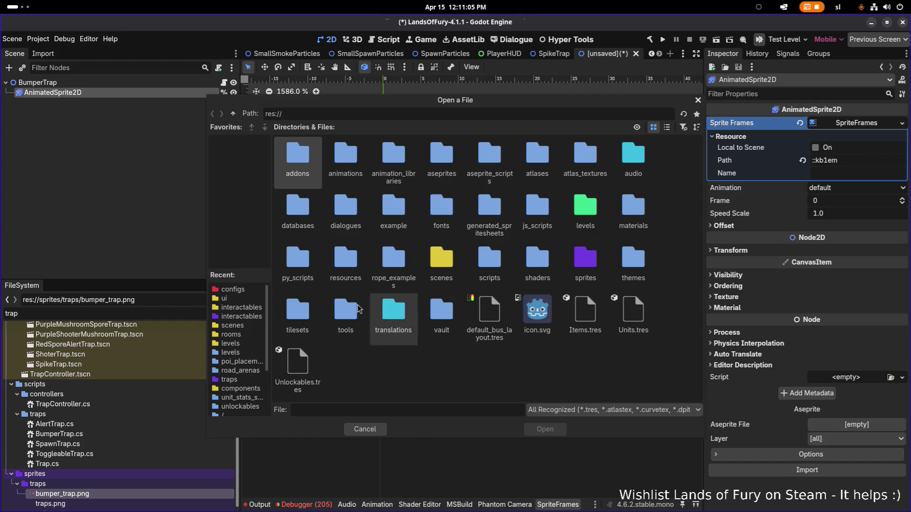
double_click(584, 260)
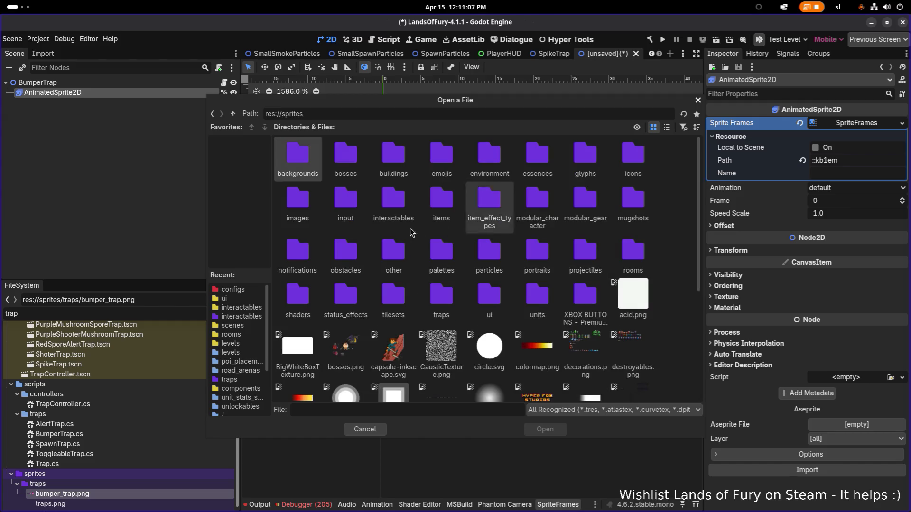
double_click(440, 303)
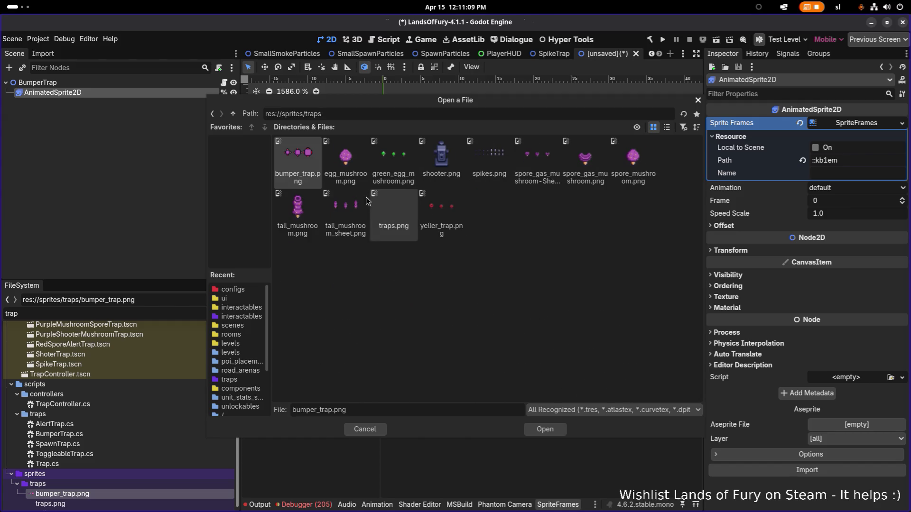
double_click(308, 171)
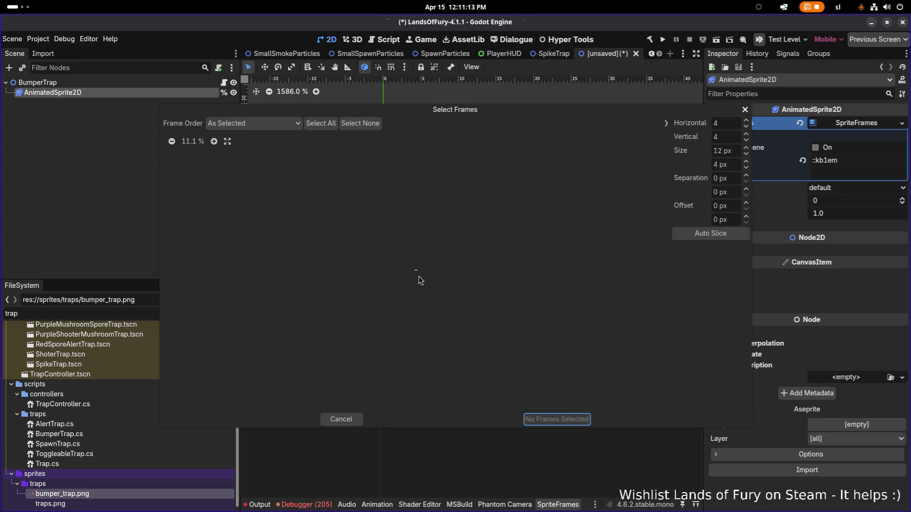
scroll(418, 276, up, 10)
scroll(419, 276, down, 3)
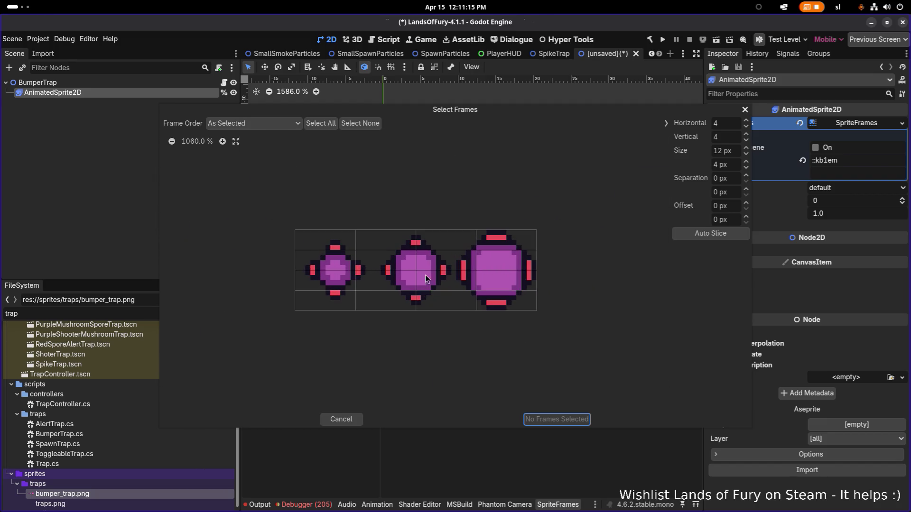
- Slice it 3×1, add the first bumper frame to default, and enable Autoplay on Load
click(728, 124)
text(3)
key(Tab)
text(1)
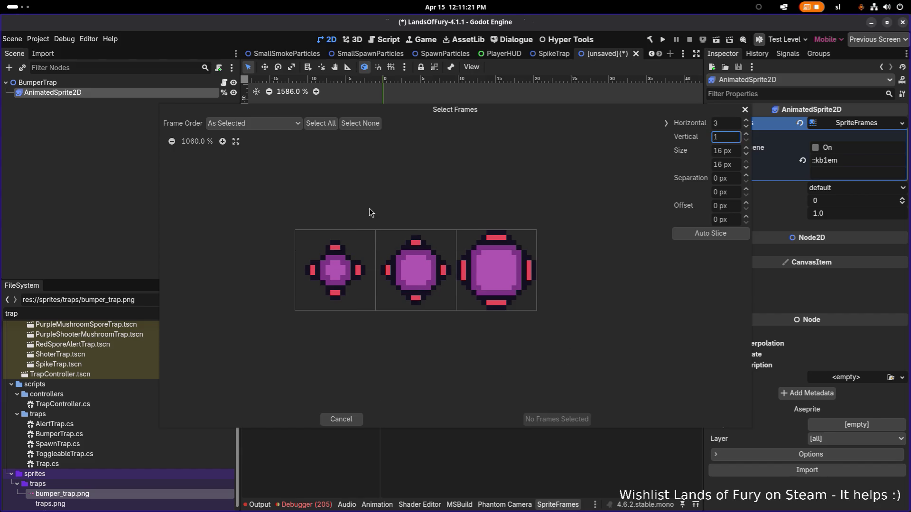
click(345, 282)
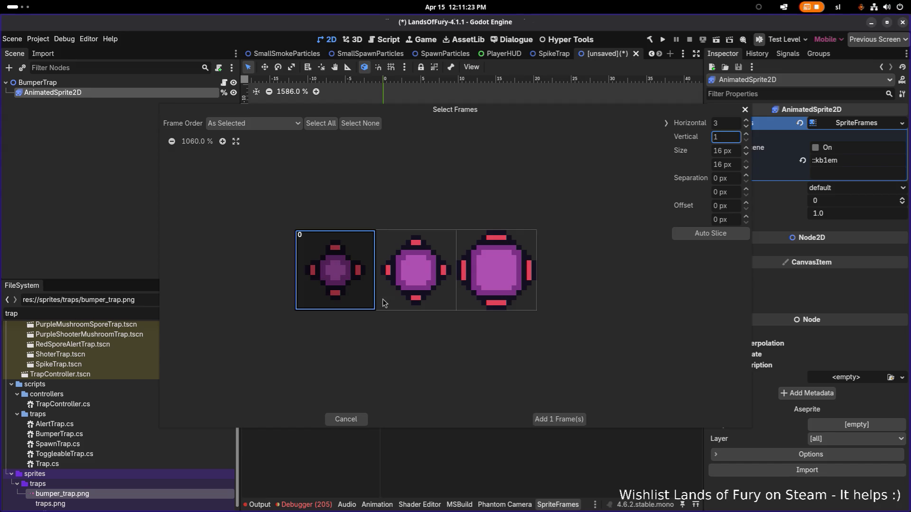
click(546, 419)
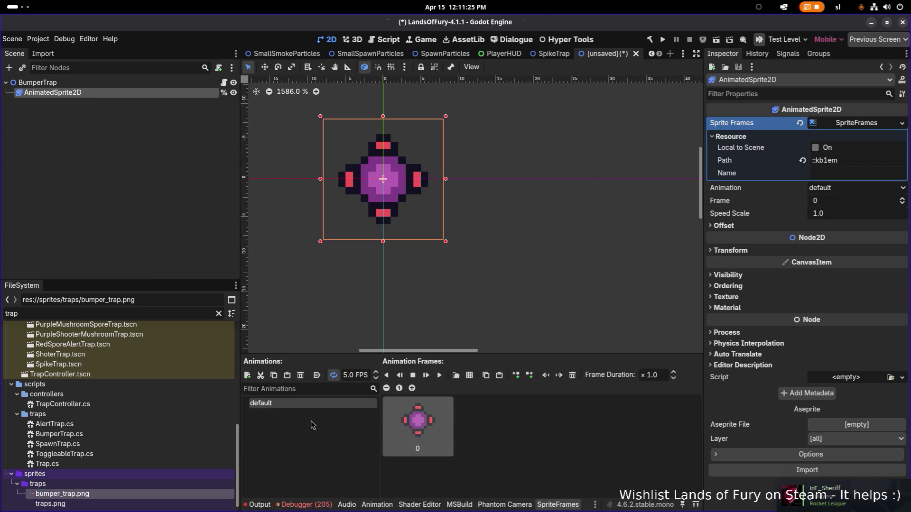
click(317, 376)
click(317, 376)
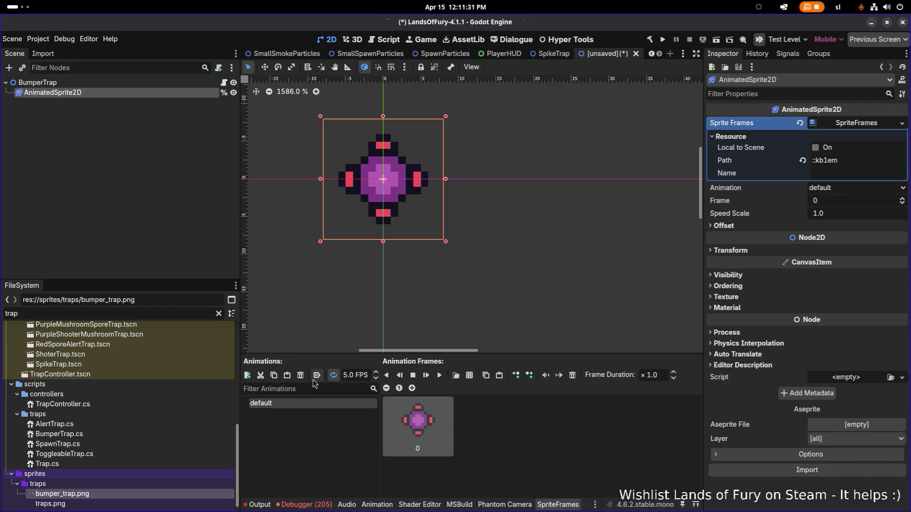
- Create a 'bump' animation and add all three bumper_trap.png frames to it
click(247, 375)
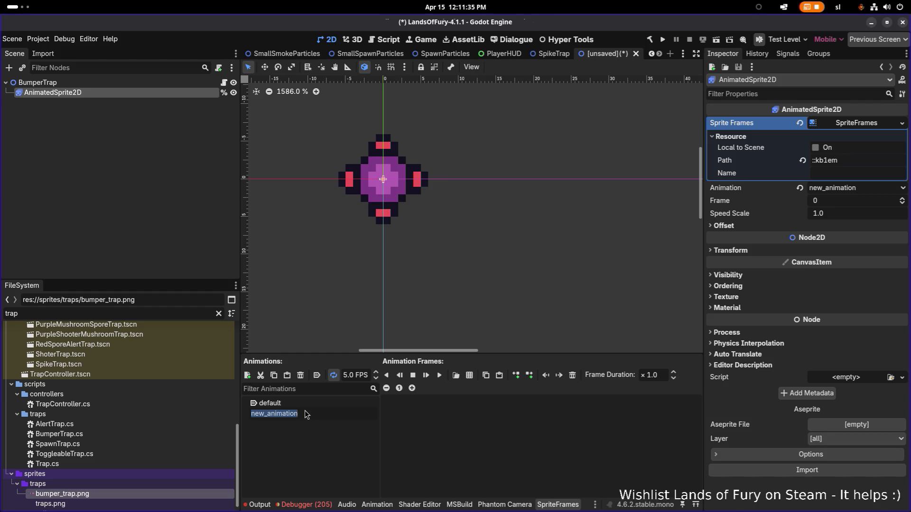
text(bump)
key(Return)
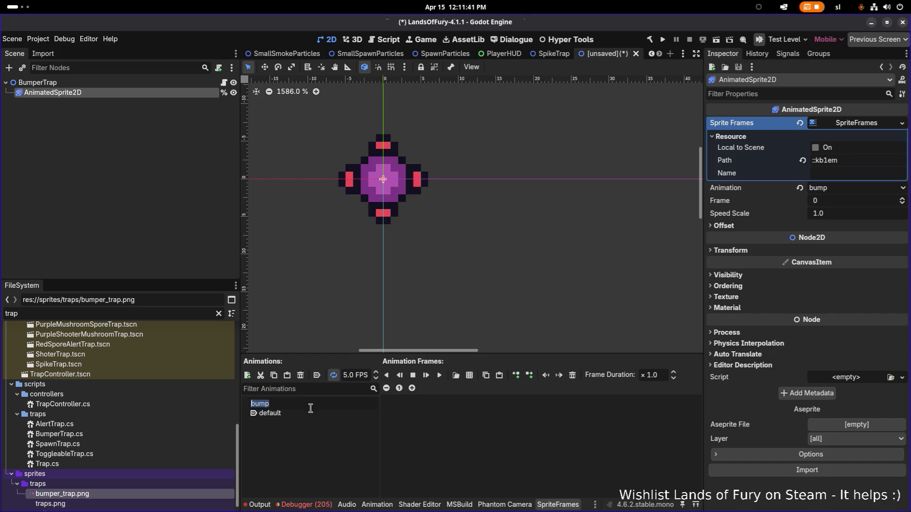
click(308, 414)
click(326, 407)
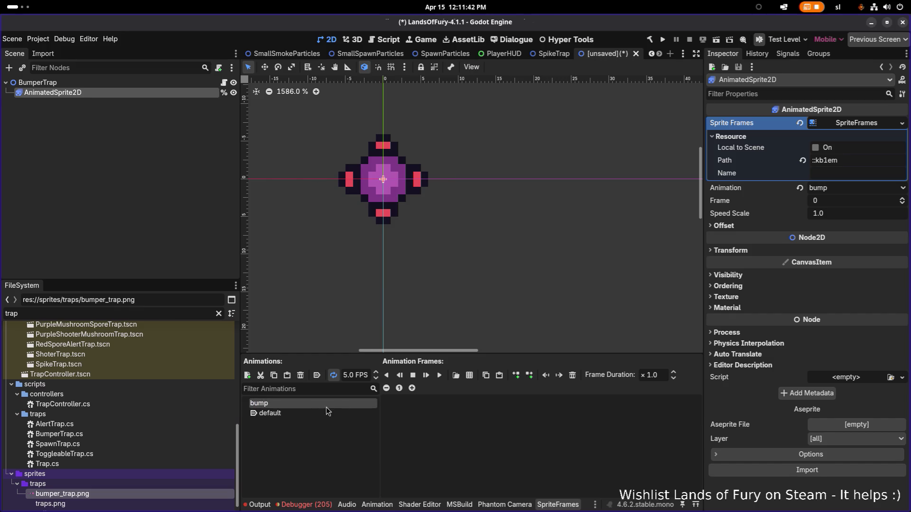
click(469, 375)
double_click(316, 176)
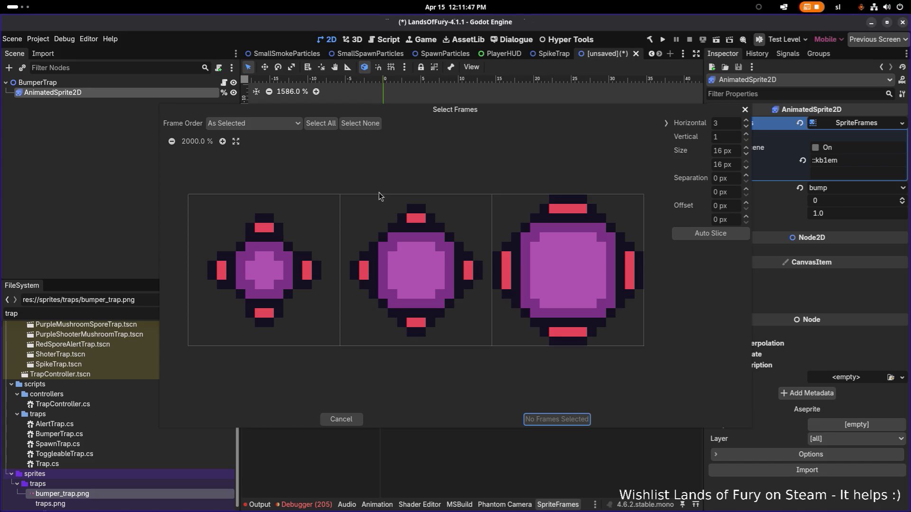
click(325, 125)
click(556, 420)
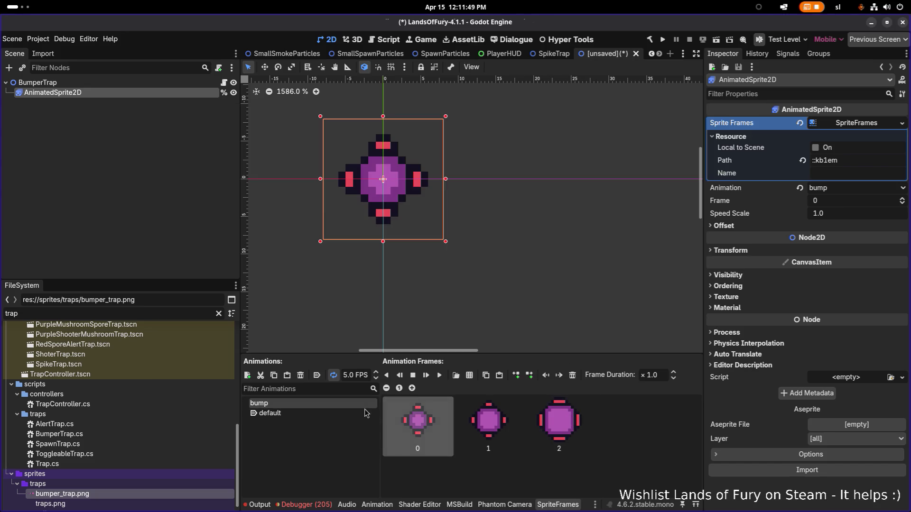
- Preview bump and set its speed to 20 FPS
click(439, 376)
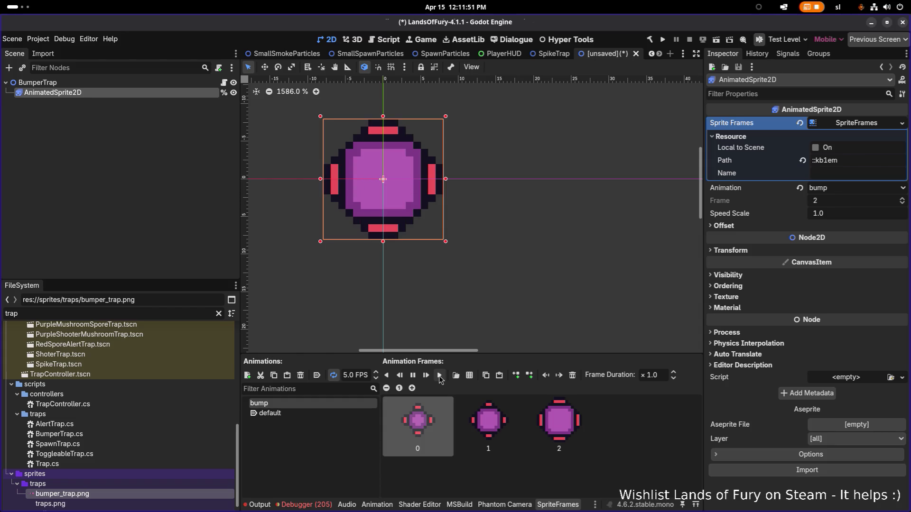
click(349, 375)
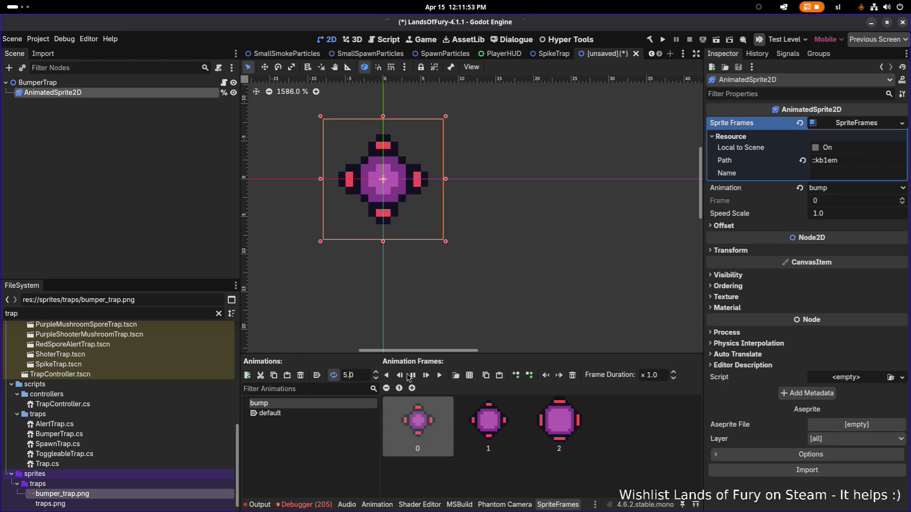
text(20)
key(Return)
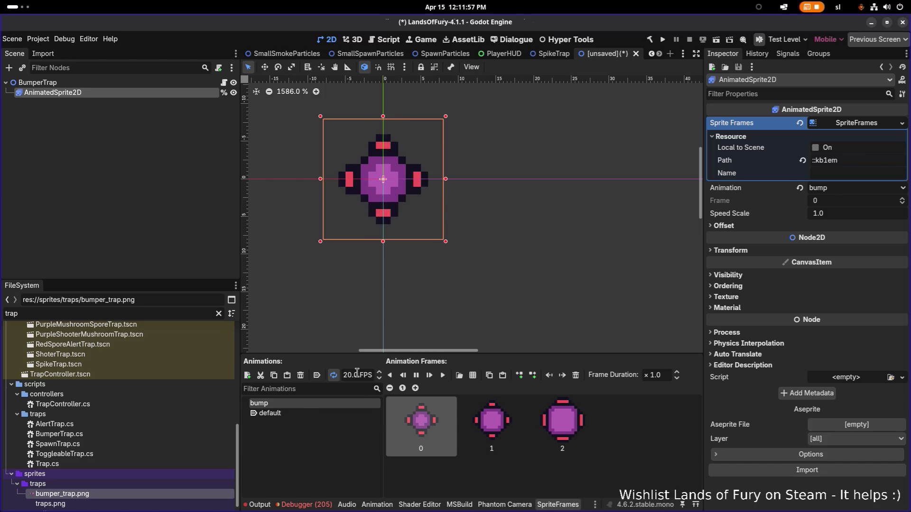
scroll(428, 267, down, 5)
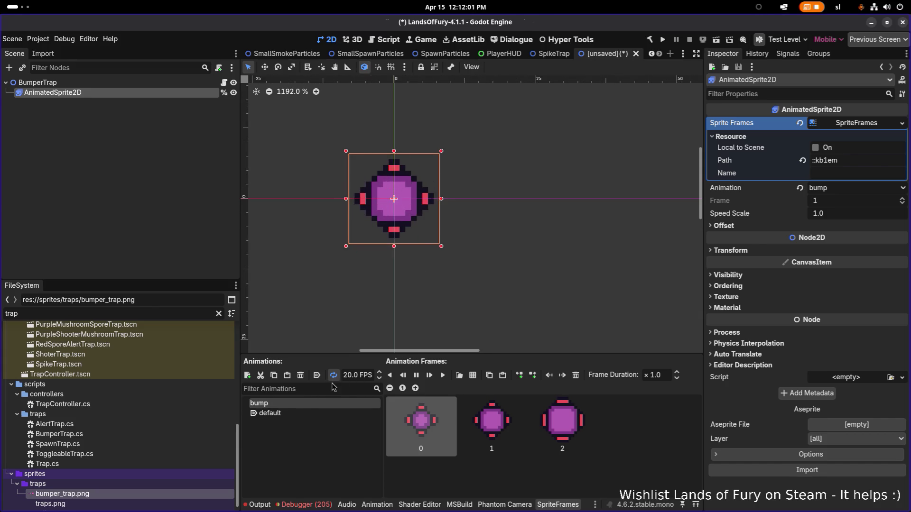
- Move bump's middle frame to the end, turn off looping, and replay it from the start
click(502, 425)
mouse_move(495, 427)
mouse_down()
mouse_move(621, 428)
mouse_move(586, 426)
mouse_up()
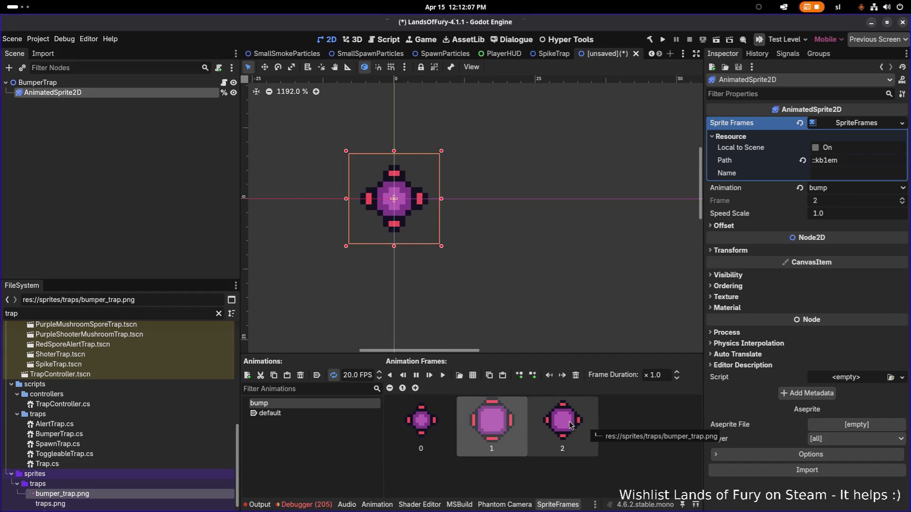
click(333, 375)
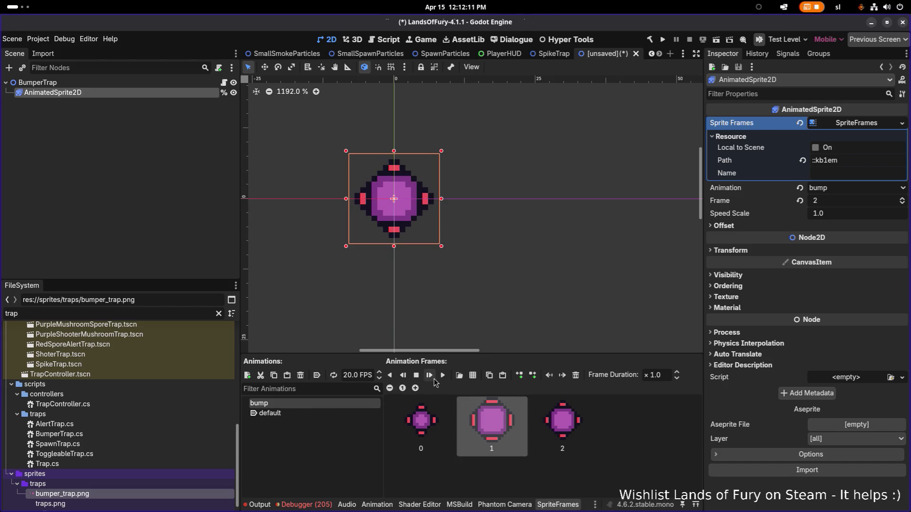
click(443, 375)
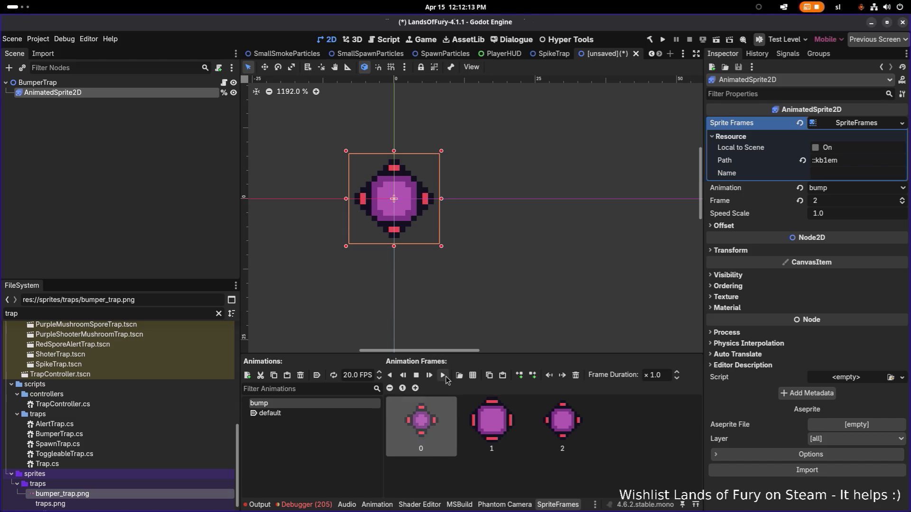
click(444, 376)
click(445, 377)
scroll(419, 294, down, 3)
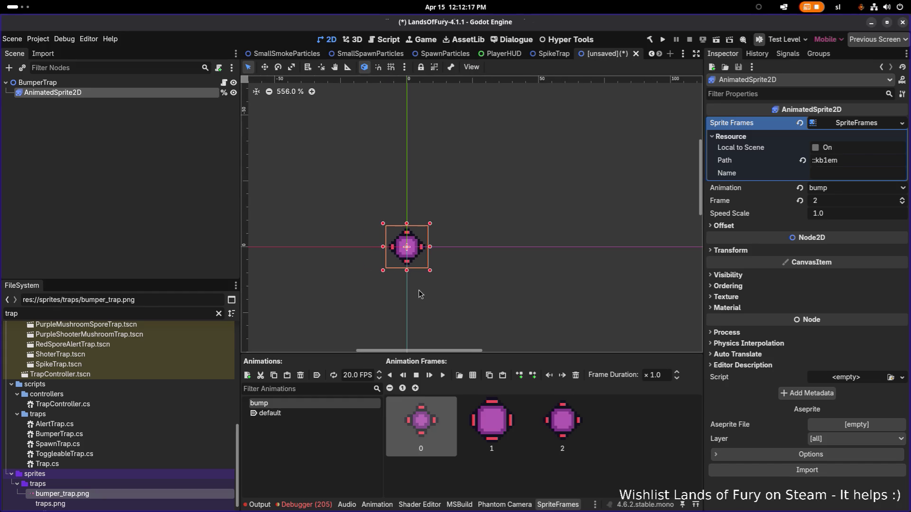
click(444, 375)
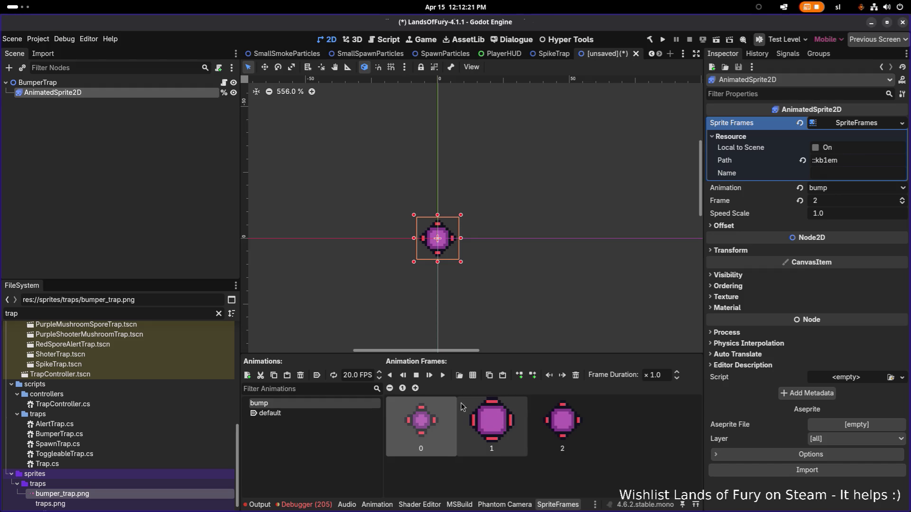
click(440, 377)
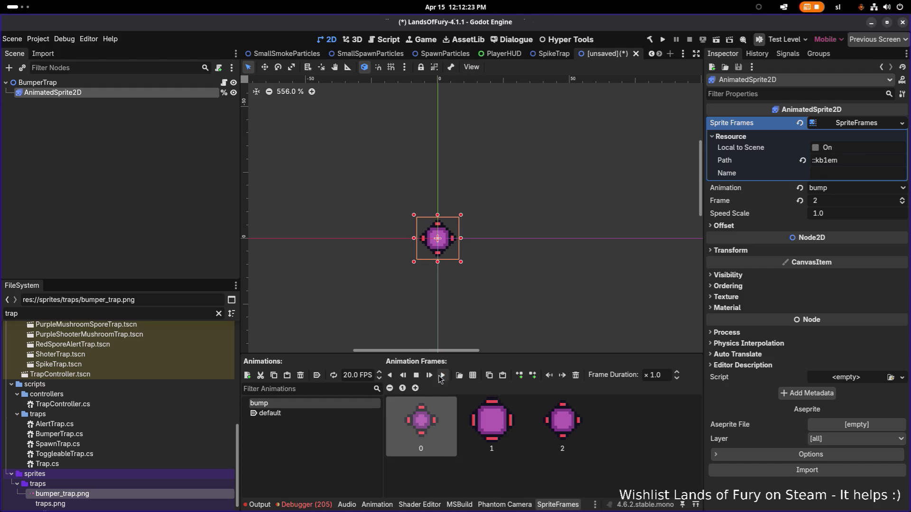
- Set bump's speed to 10 FPS, then to 9 FPS, replaying it each time
text(10)
key(Return)
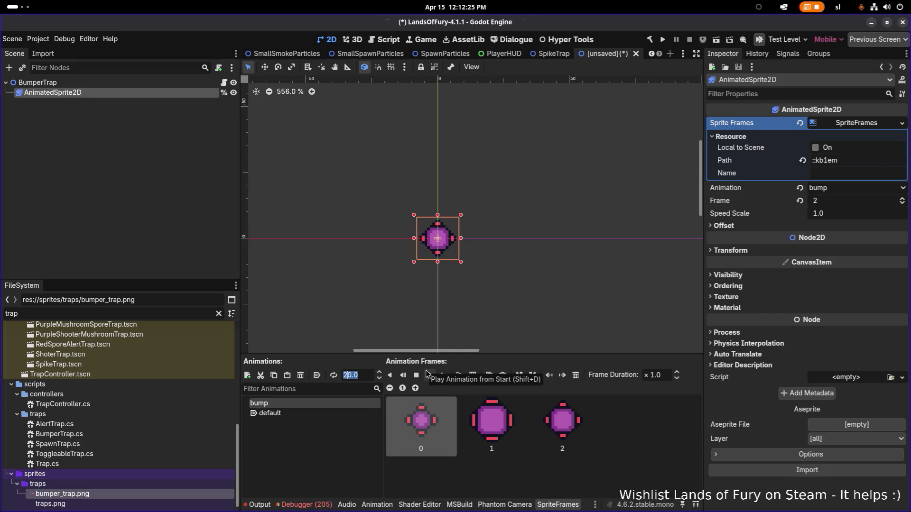
click(442, 376)
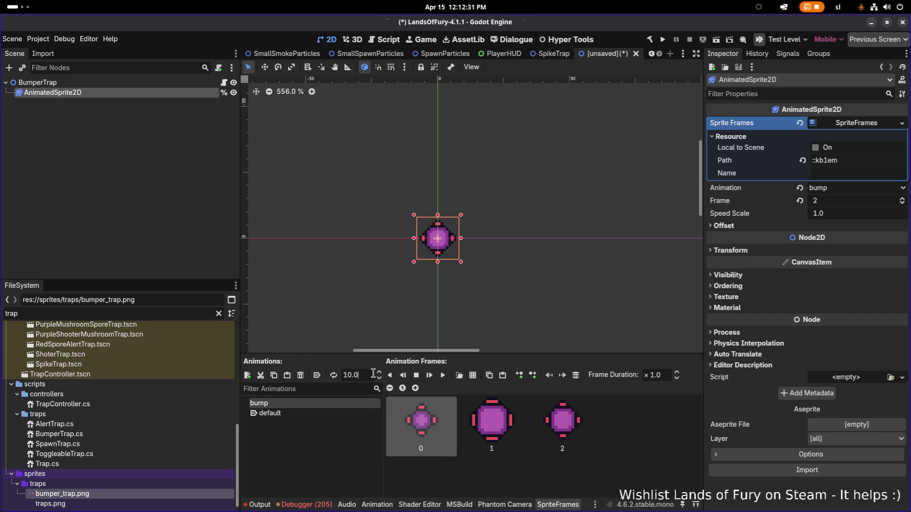
key(ctrl+a)
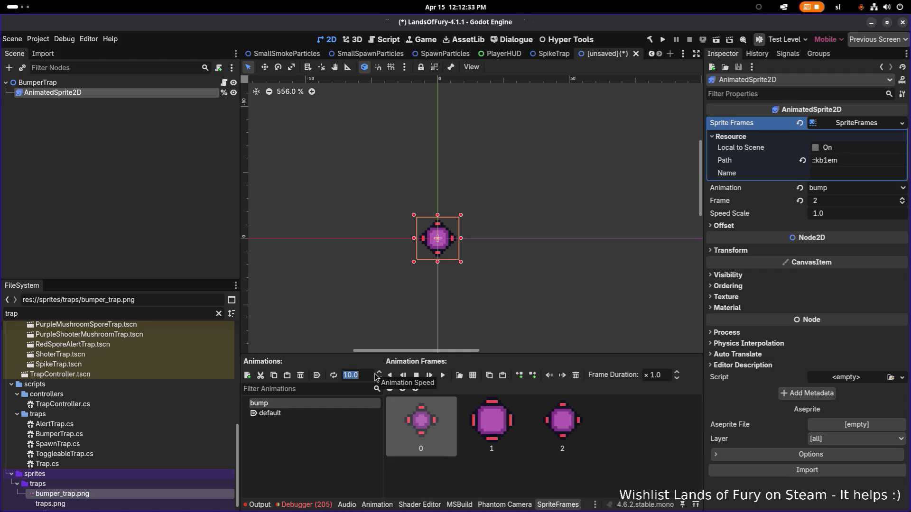
text(9)
key(Return)
click(441, 376)
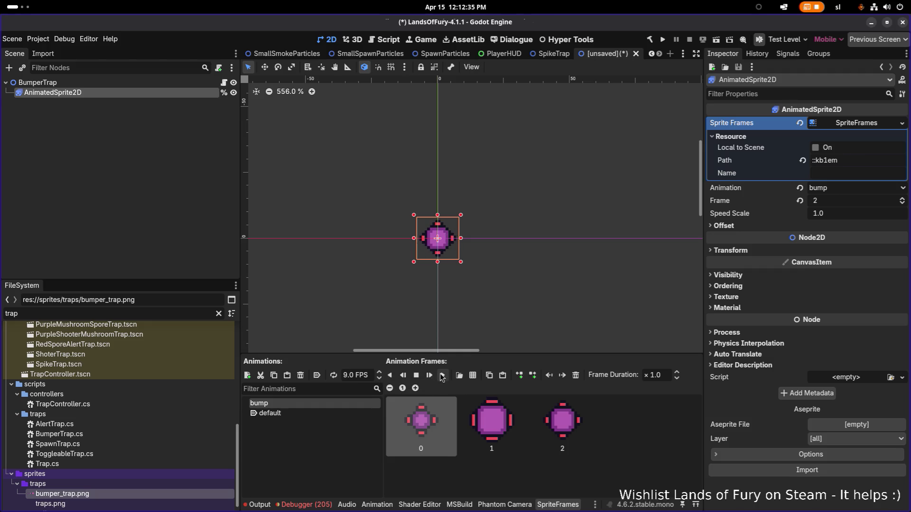
click(441, 376)
click(441, 376)
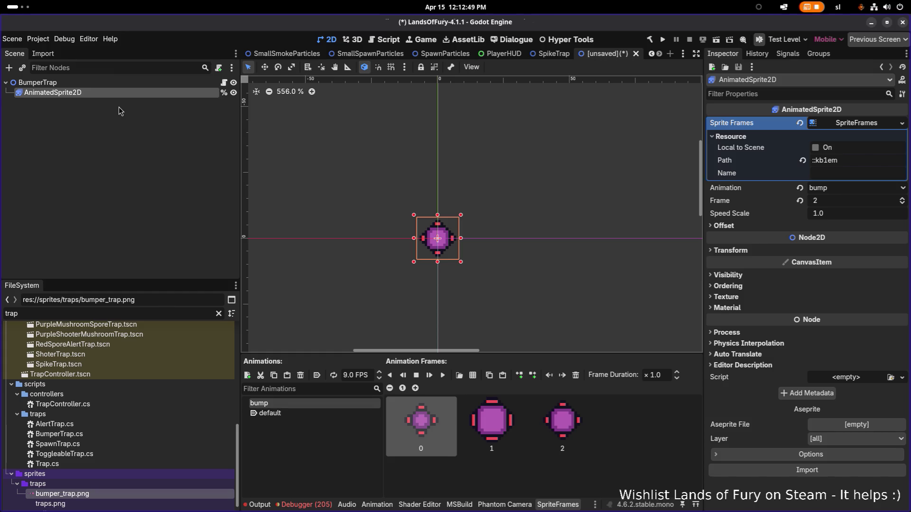
- Save the scene as BumperTrap.tscn in res://scenes/traps
click(146, 85)
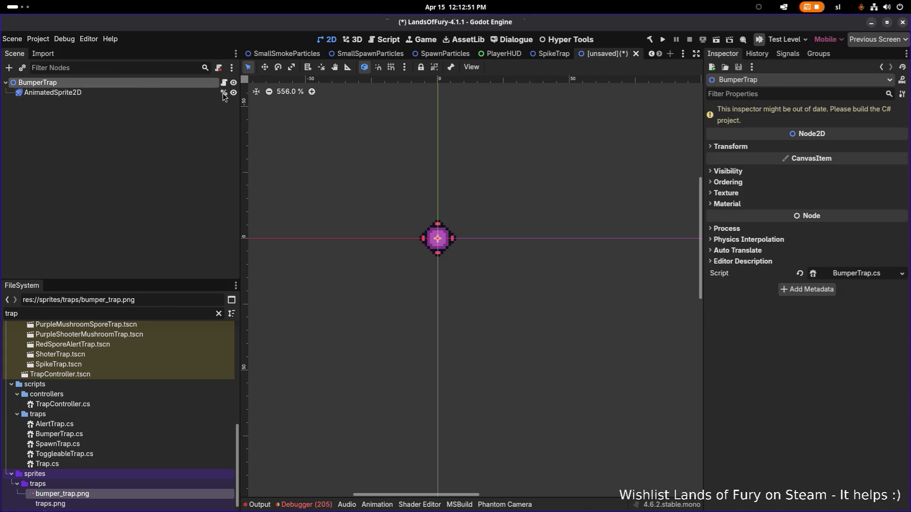
key(ctrl+s)
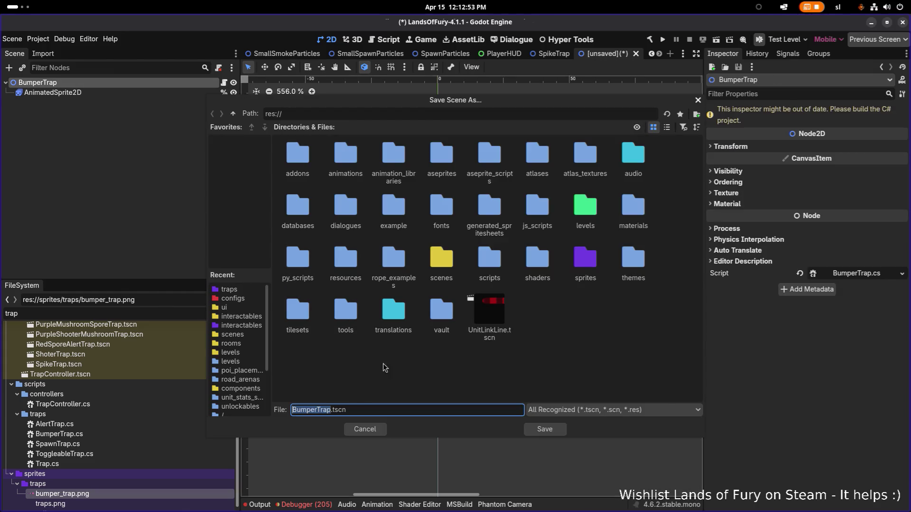
double_click(442, 260)
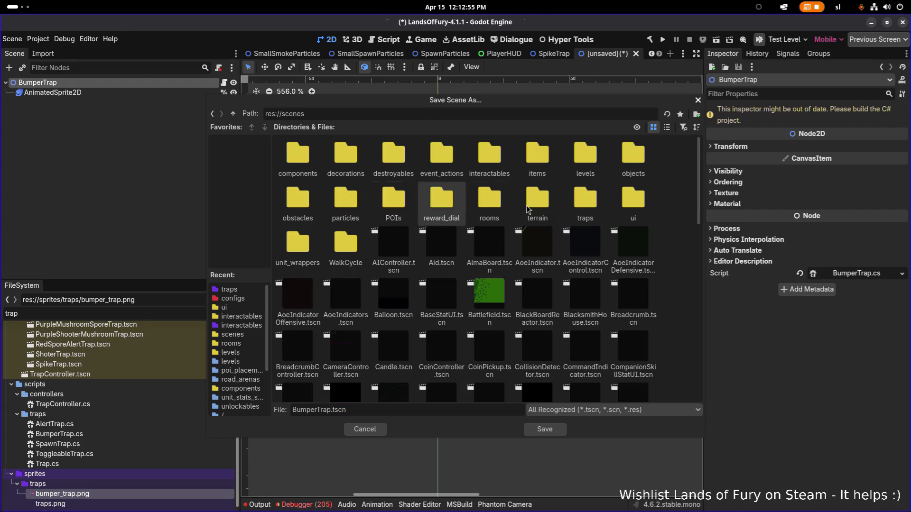
double_click(595, 203)
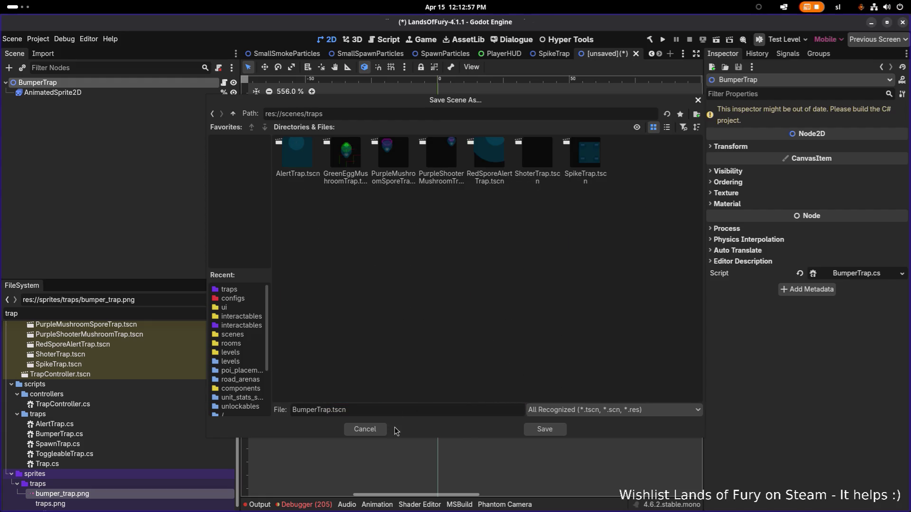
click(553, 430)
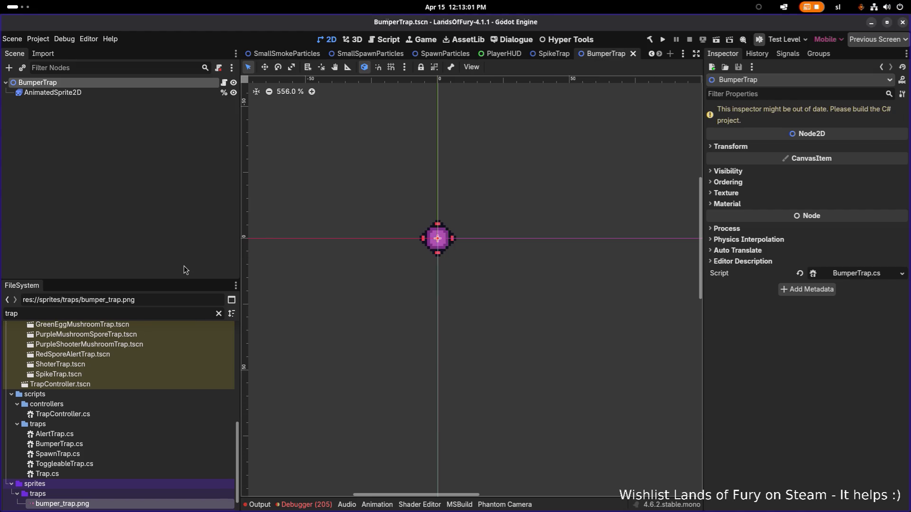
- Find AlertTrap.tscn in the FileSystem panel and open the AlertTrap scene
click(121, 93)
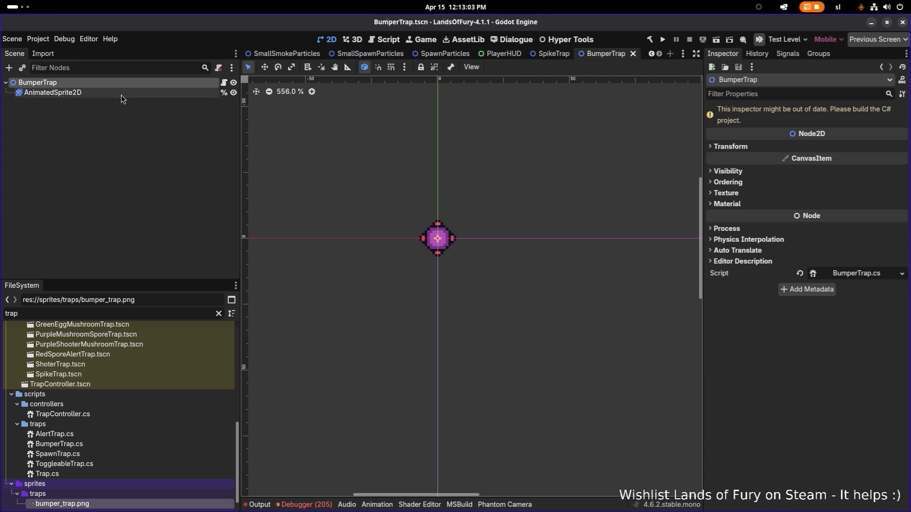
click(126, 86)
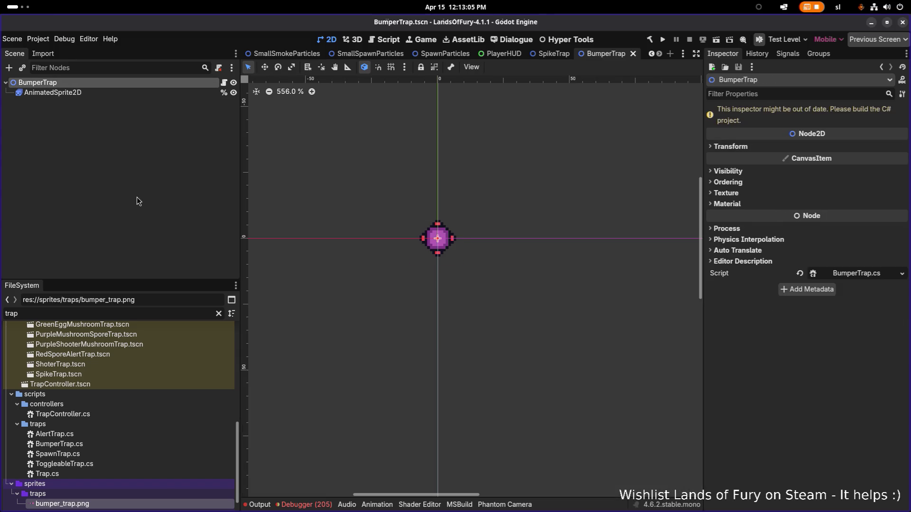
right_click(109, 84)
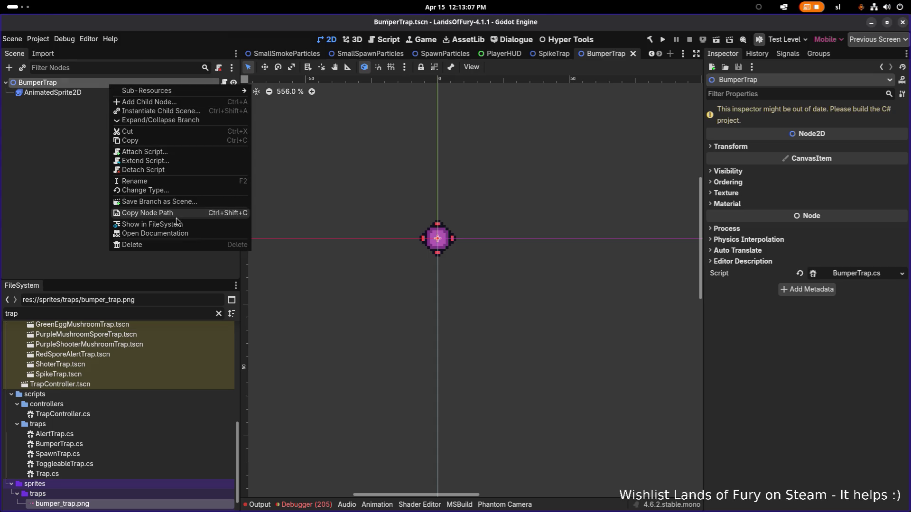
click(170, 223)
scroll(104, 445, down, 2)
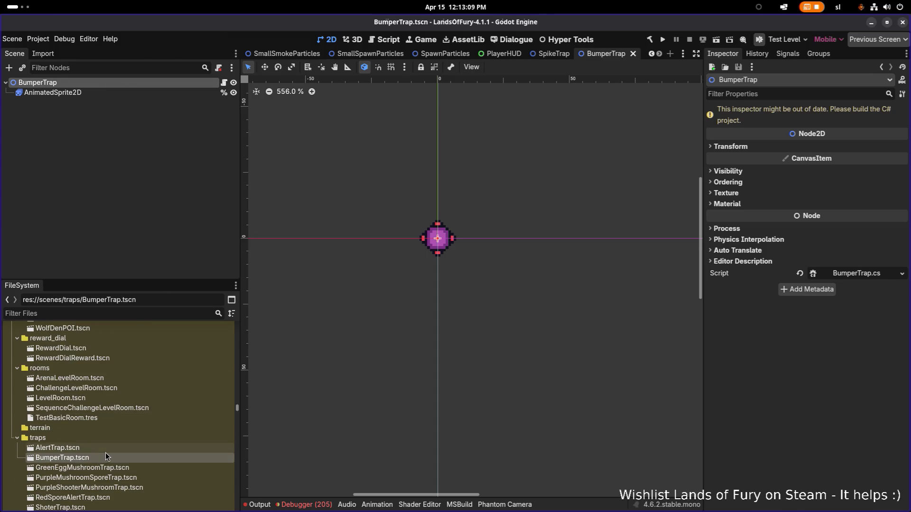
click(106, 452)
double_click(106, 453)
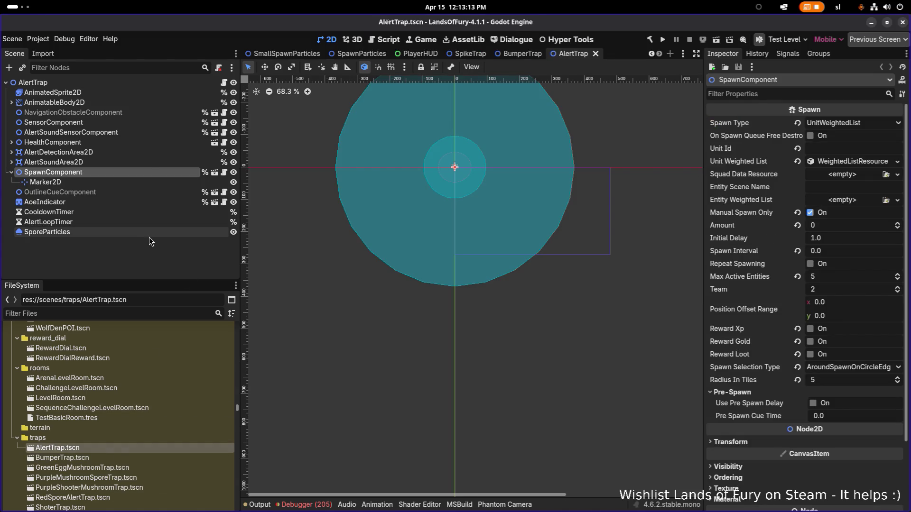
- Inspect AlertTrap's nodes and select its AnimatableBody2D for copying
click(123, 92)
click(115, 102)
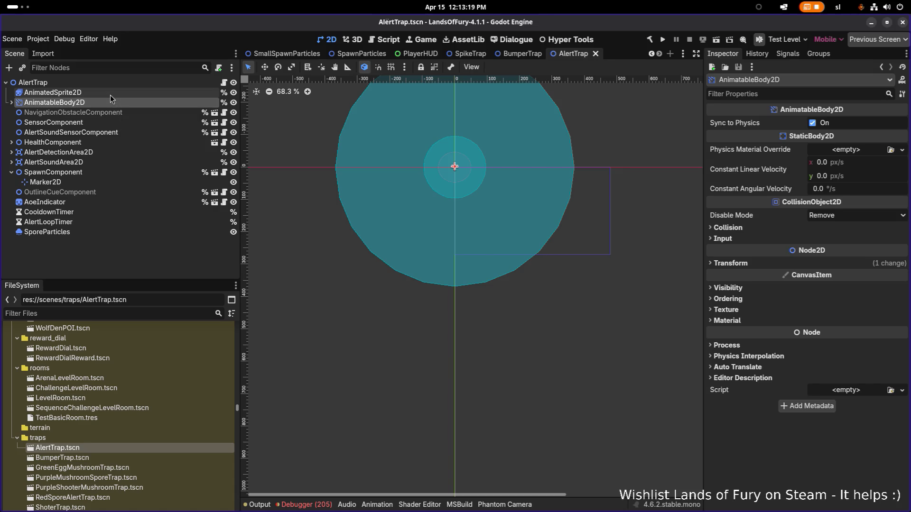
click(110, 94)
click(107, 104)
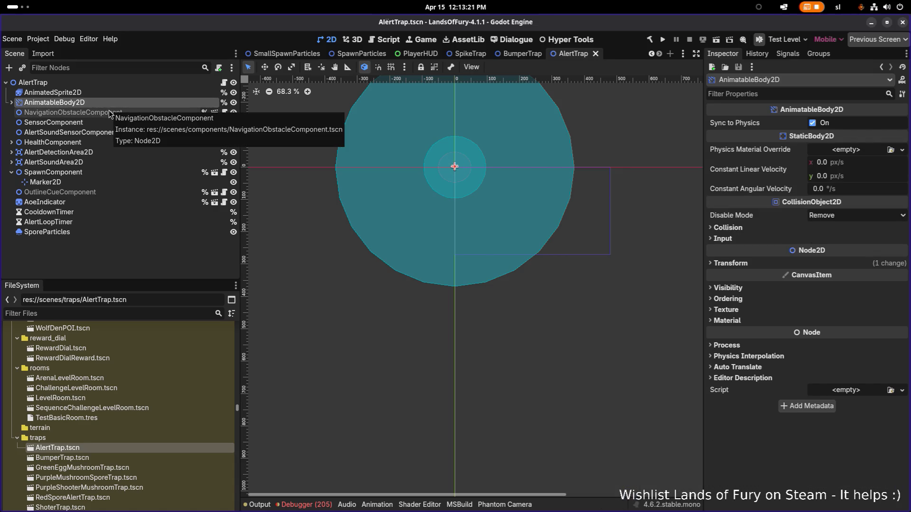
click(103, 92)
click(99, 102)
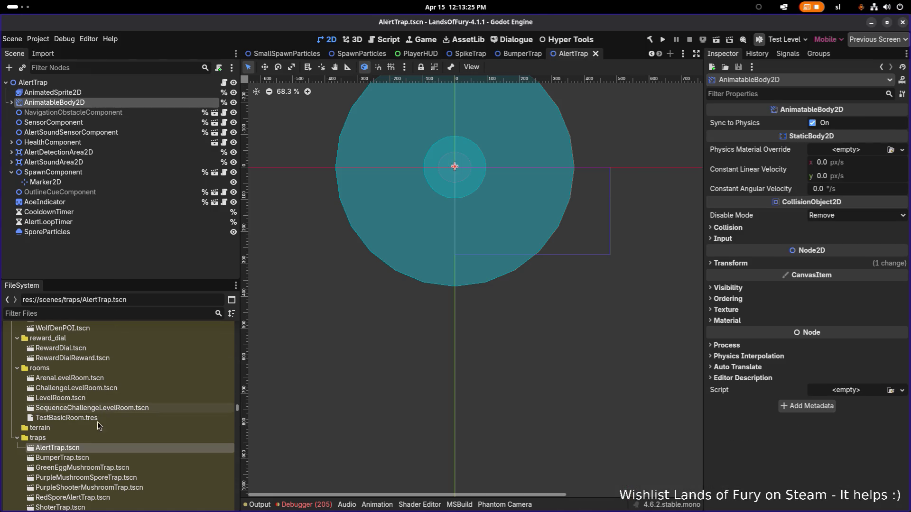
- Paste the AnimatableBody2D with its CollisionShape2D into BumperTrap, then go back to AlertTrap
double_click(88, 457)
key(Down)
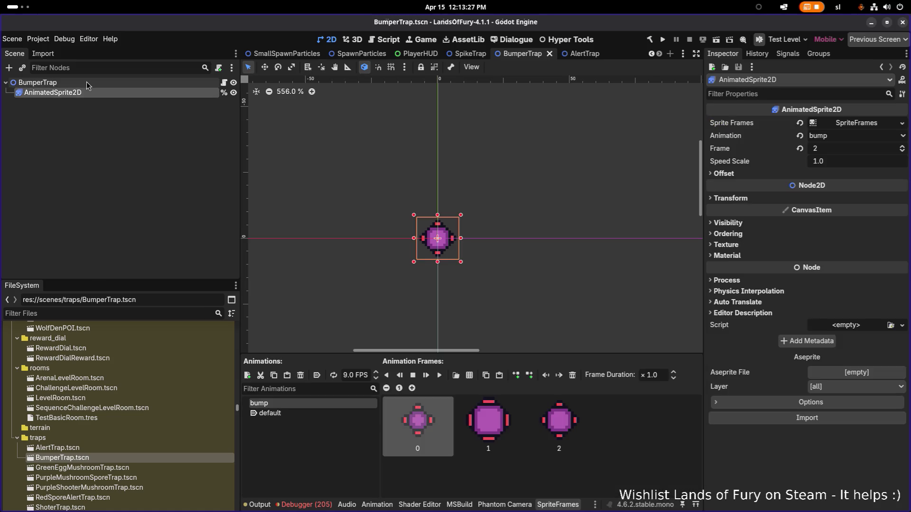
key(ctrl+shift+v)
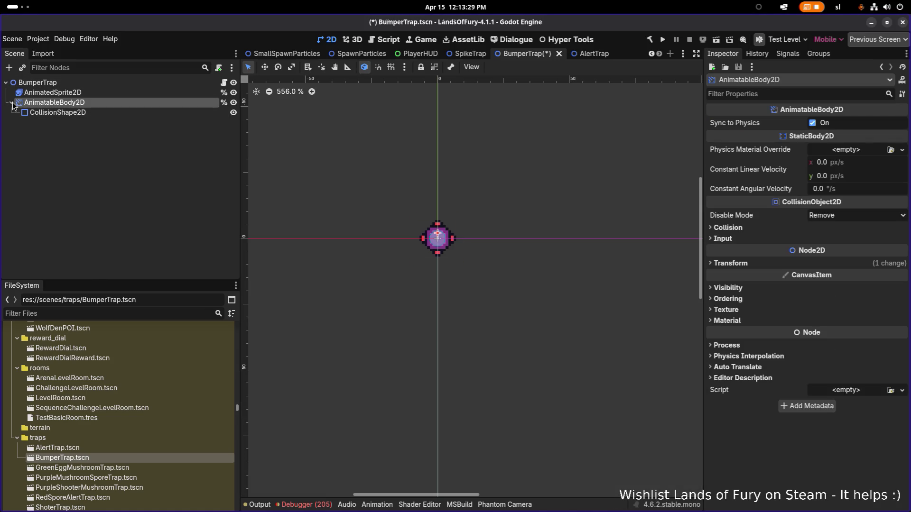
double_click(107, 446)
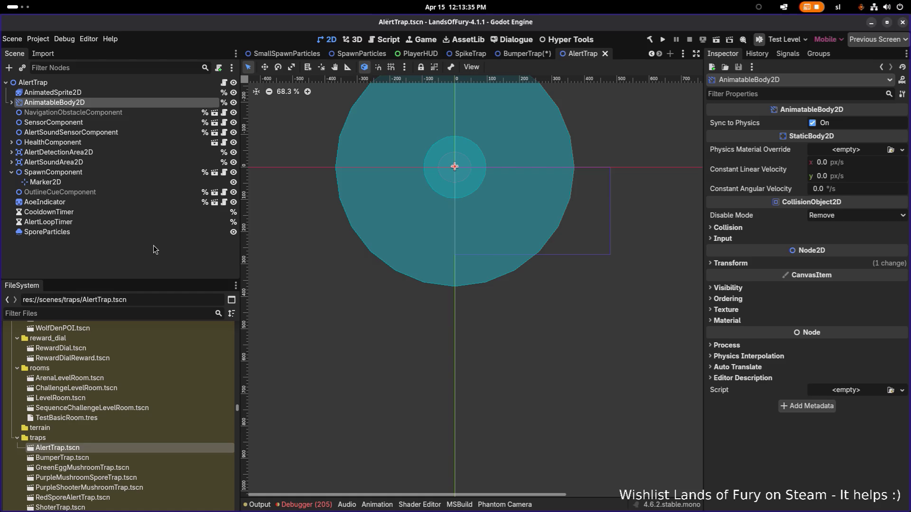
- Check AlertTrap.tscn's owners (RandomForestTrapPOI.tscn), then show its dependencies like AlertTrap.cs and yeller_trap.png
scroll(115, 403, down, 2)
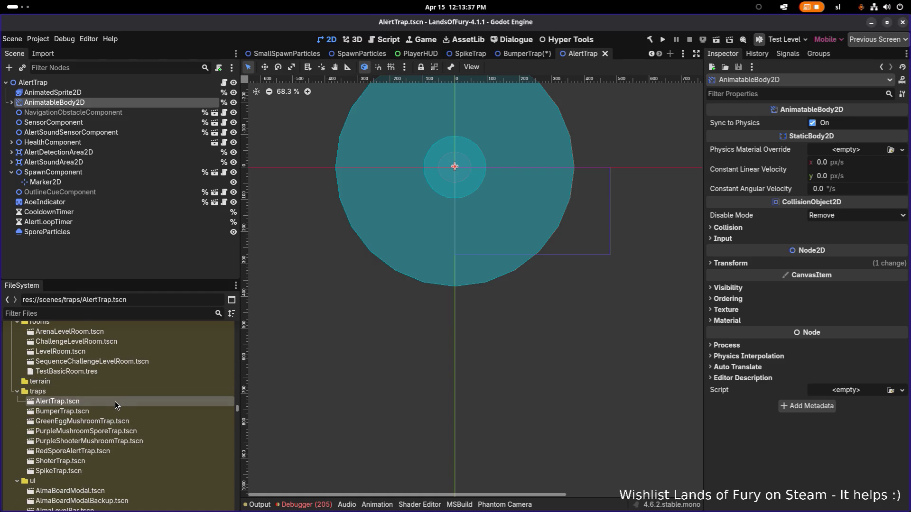
right_click(133, 84)
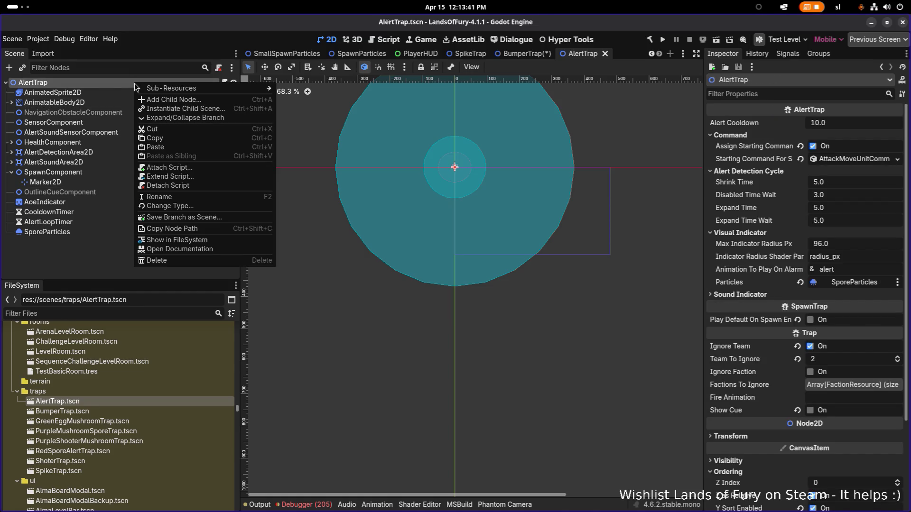
click(96, 252)
right_click(132, 399)
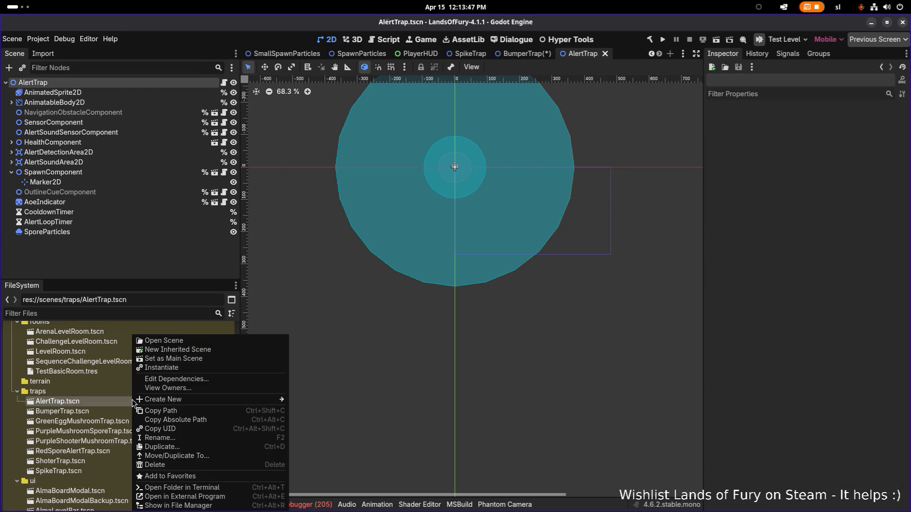
click(166, 388)
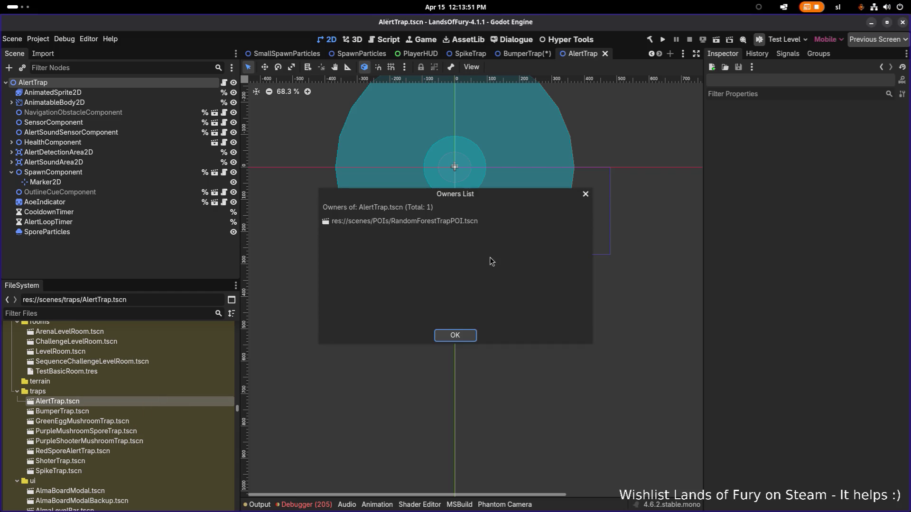
click(585, 195)
right_click(155, 402)
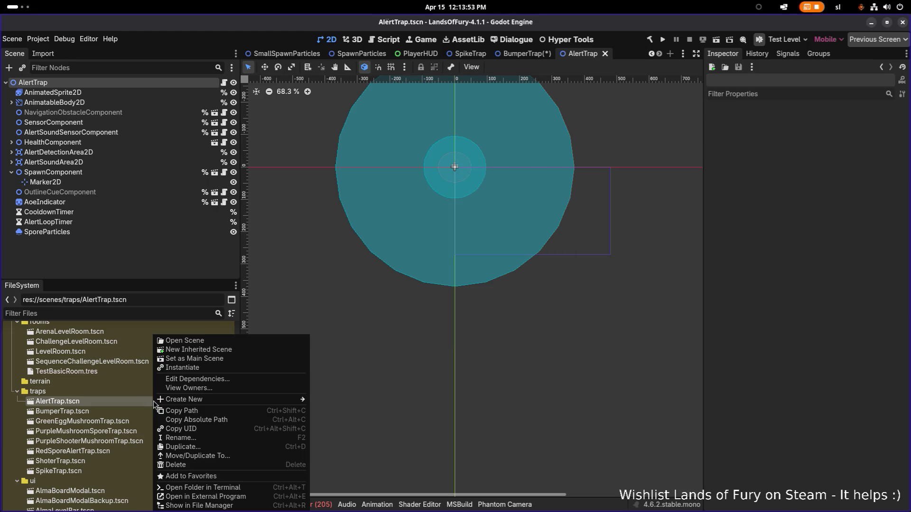
click(226, 382)
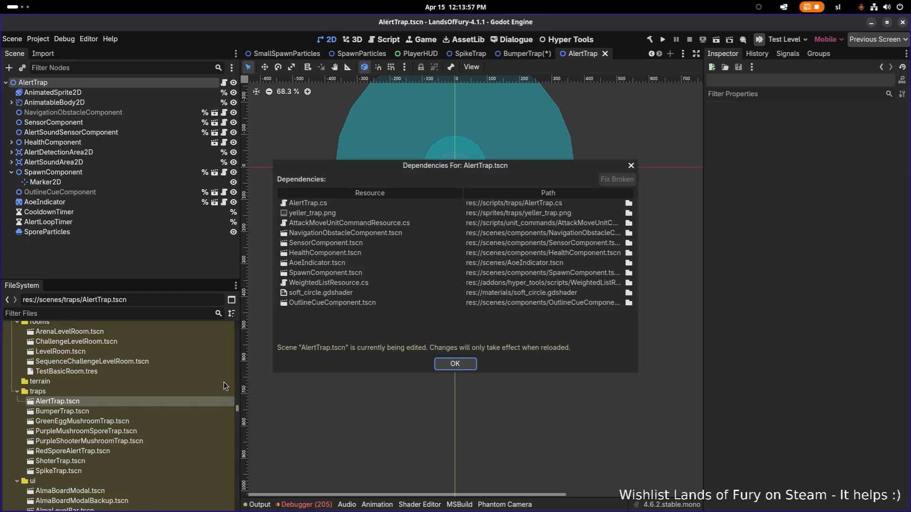